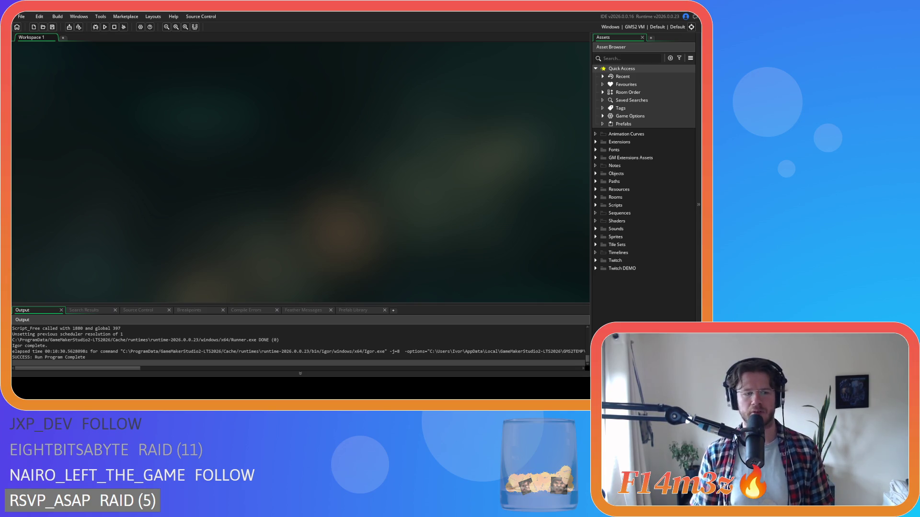
- Expand Objects > Animal > Human in the Asset Browser and open ob_human's object editor
{"action": "left_click", "coordinate": [602, 176]}
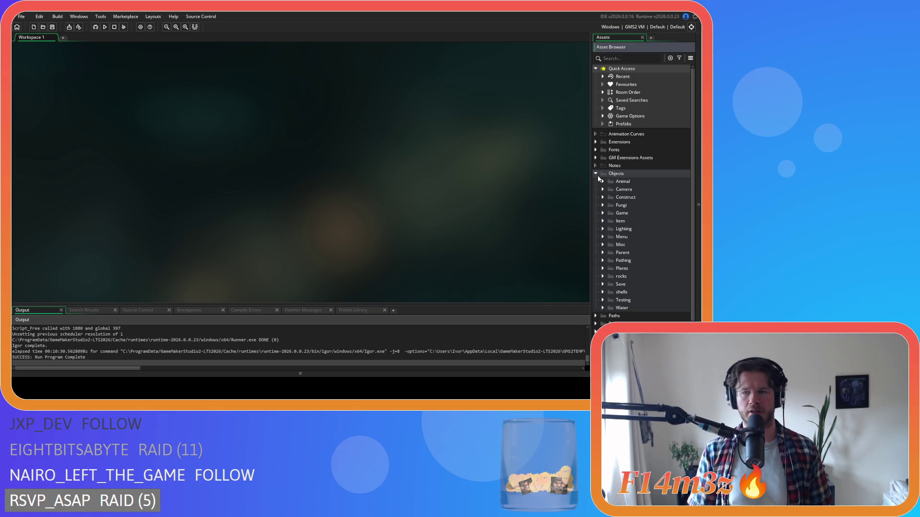
{"action": "left_click", "coordinate": [603, 181]}
{"action": "left_click", "coordinate": [610, 189]}
{"action": "left_click", "coordinate": [623, 198]}
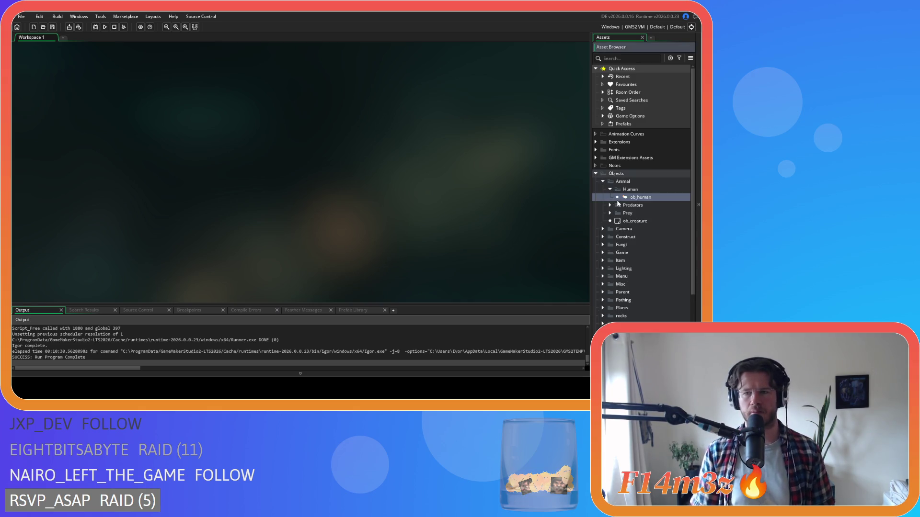
{"action": "double_click", "coordinate": [632, 197]}
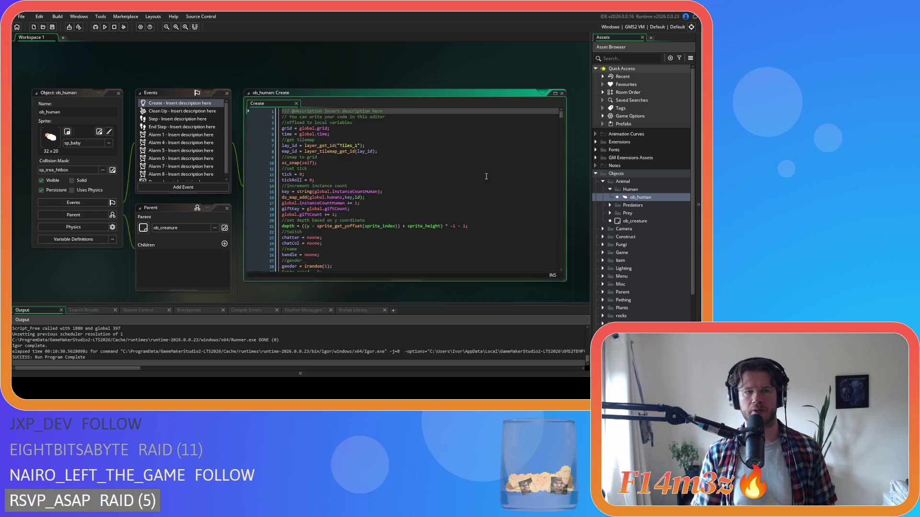
- Open the Step event code of ob_human
{"action": "scroll", "coordinate": [362, 182], "scroll_direction": "down", "scroll_amount": 7}
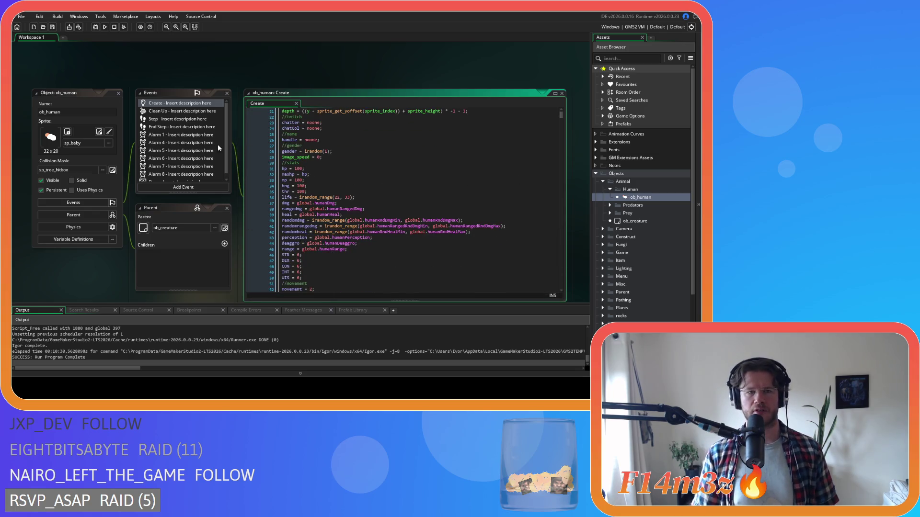
{"action": "left_click", "coordinate": [174, 120]}
{"action": "double_click", "coordinate": [175, 124]}
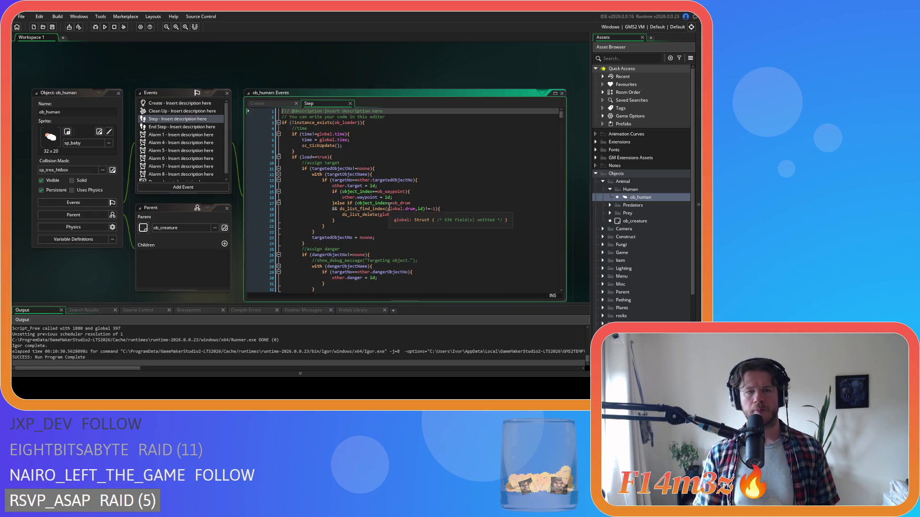
- Go to the speedUpdate call on line 262 and jump to its sc_speedUpdate definition
{"action": "scroll", "coordinate": [389, 207], "scroll_direction": "down", "scroll_amount": 5}
{"action": "scroll", "coordinate": [389, 207], "scroll_direction": "down", "scroll_amount": 15}
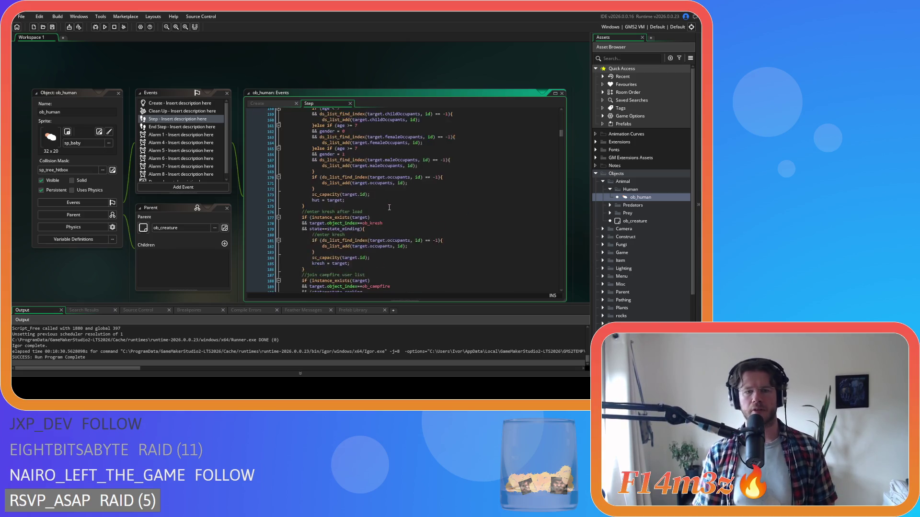
{"action": "scroll", "coordinate": [389, 207], "scroll_direction": "down", "scroll_amount": 13}
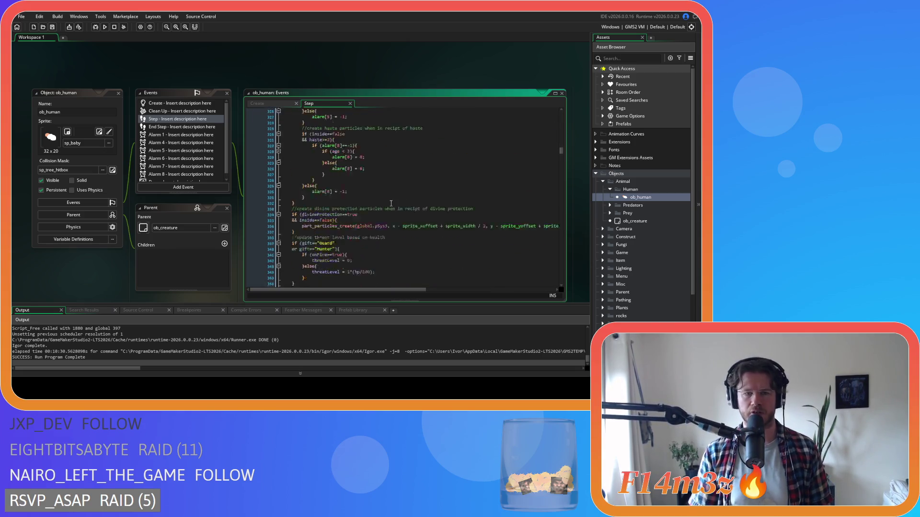
{"action": "scroll", "coordinate": [389, 211], "scroll_direction": "up", "scroll_amount": 6}
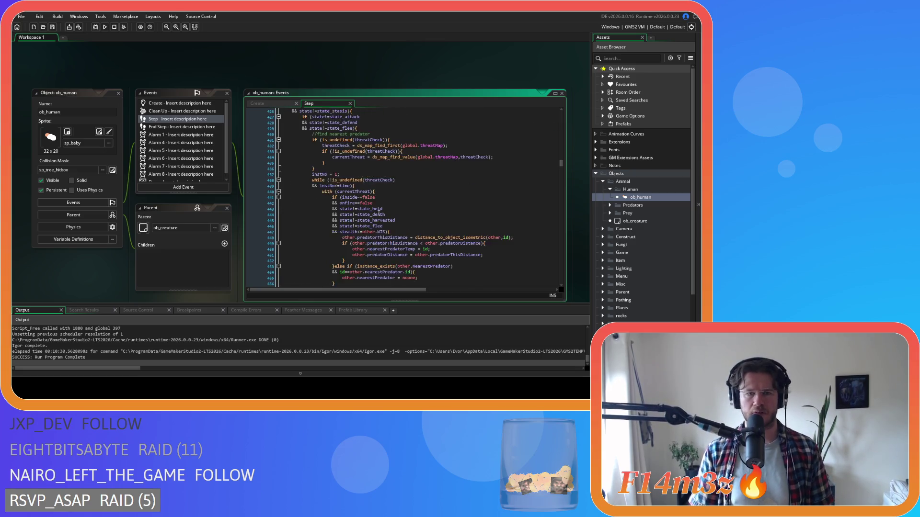
{"action": "scroll", "coordinate": [386, 218], "scroll_direction": "up", "scroll_amount": 7}
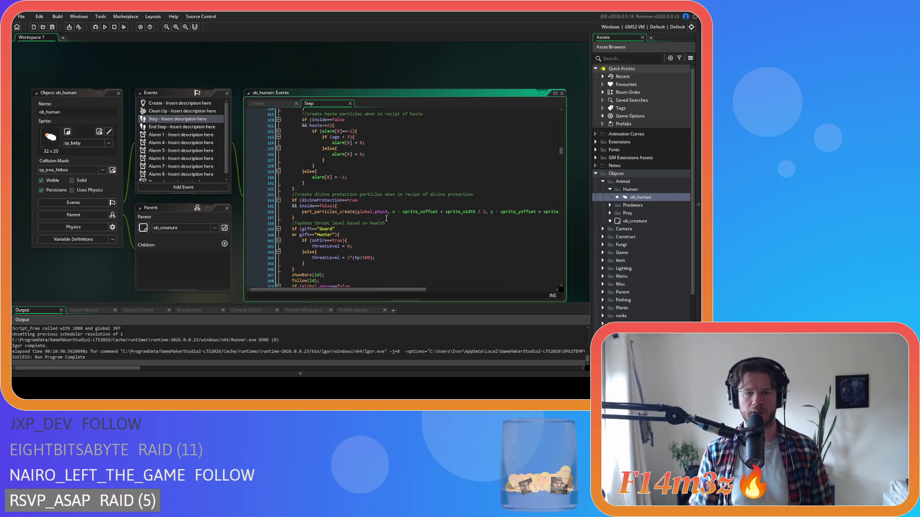
{"action": "scroll", "coordinate": [387, 218], "scroll_direction": "up", "scroll_amount": 6}
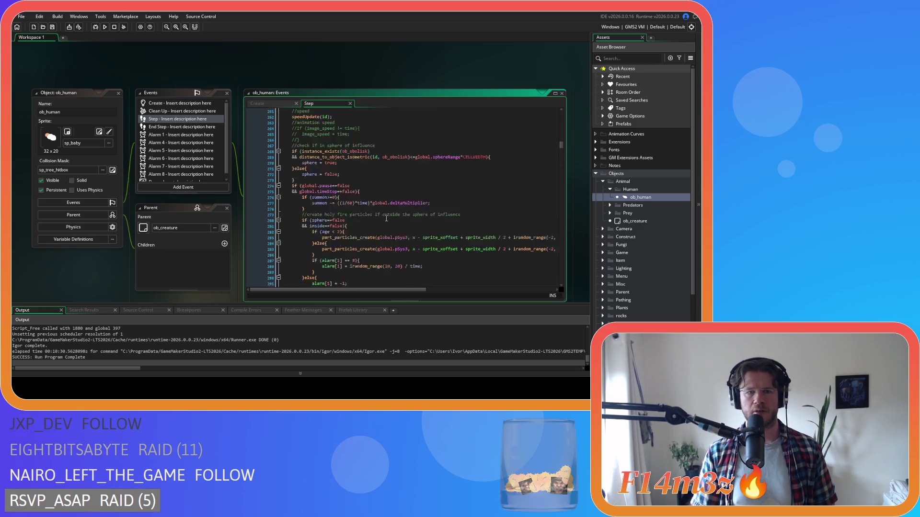
{"action": "left_click", "coordinate": [303, 247]}
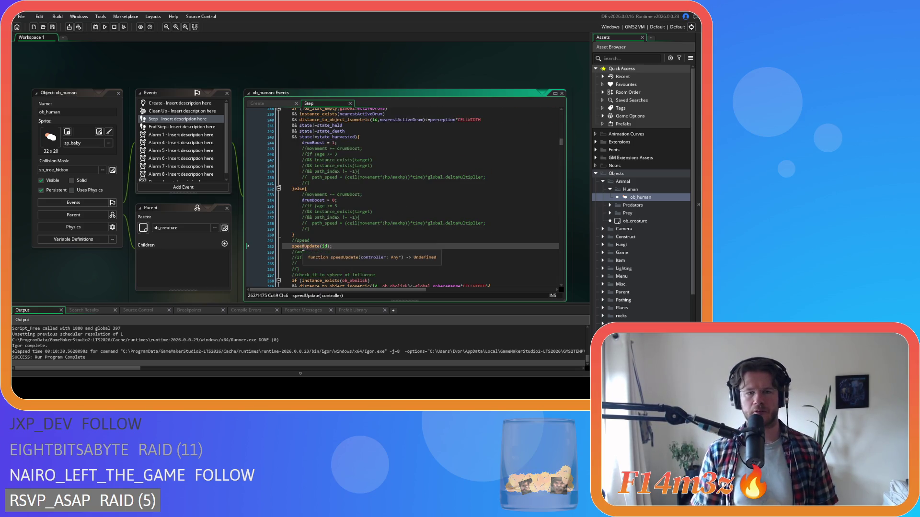
{"action": "scroll", "coordinate": [316, 249], "scroll_direction": "down", "scroll_amount": 1}
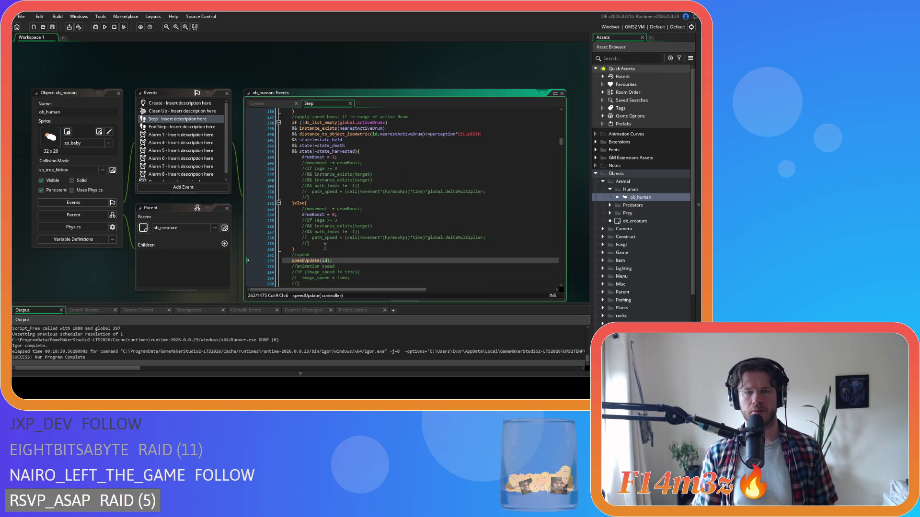
{"action": "scroll", "coordinate": [328, 257], "scroll_direction": "up", "scroll_amount": 2}
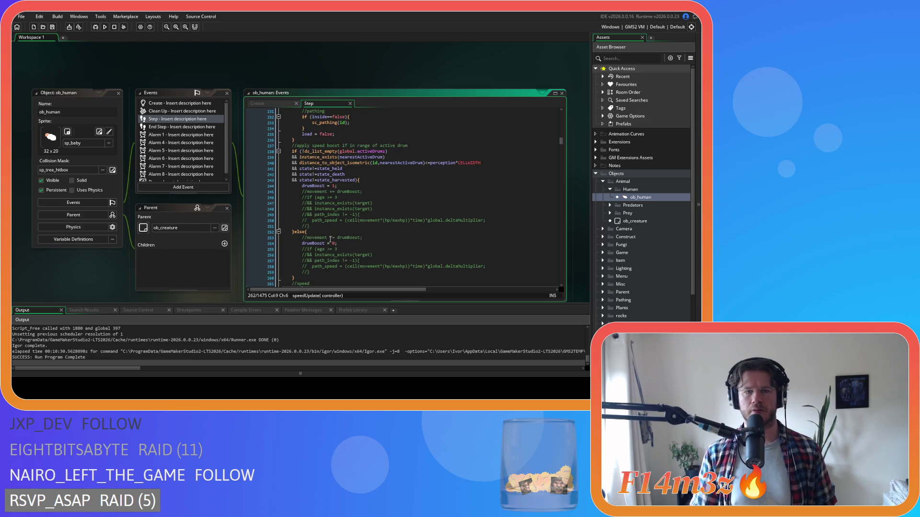
{"action": "scroll", "coordinate": [330, 238], "scroll_direction": "down", "scroll_amount": 1}
{"action": "middle_click", "coordinate": [309, 248]}
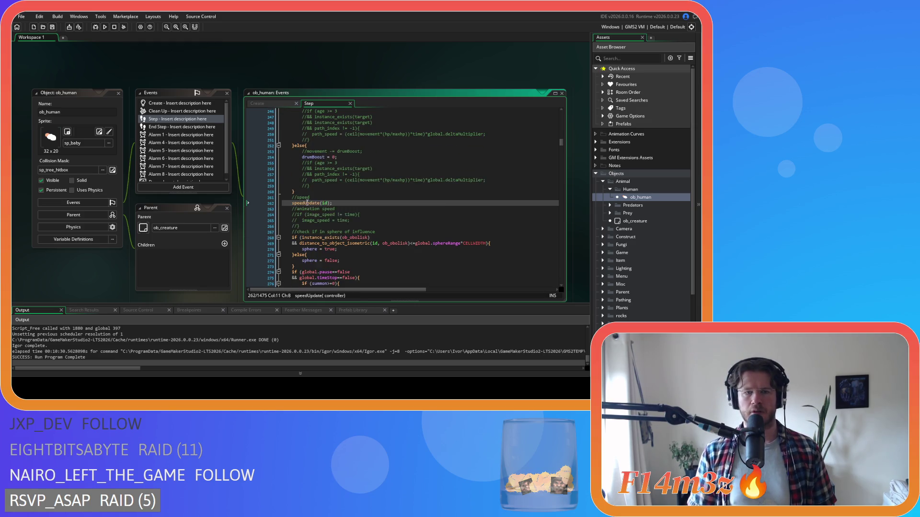
- Pan the workspace so sc_speedUpdate's drumBoost path_speed formula sits beside ob_human's Step code
{"action": "mouse_move", "coordinate": [370, 171]}
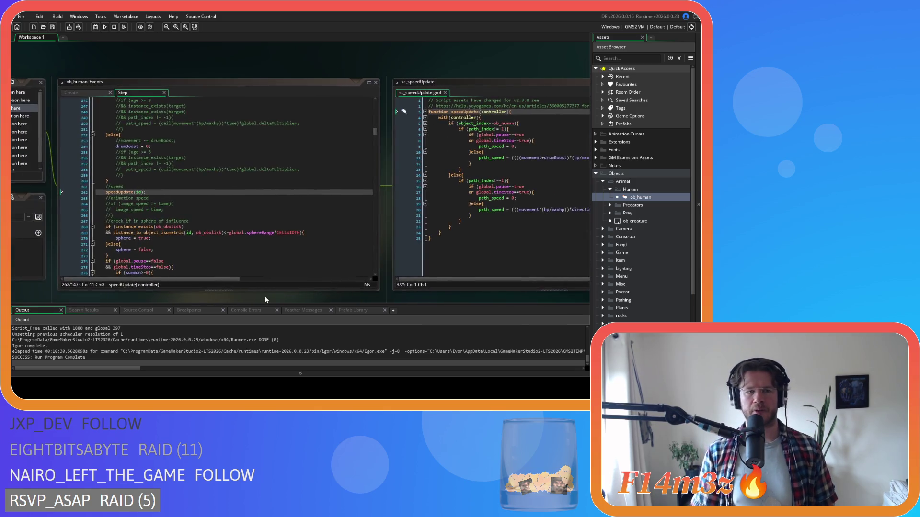
{"action": "left_click_drag", "start_coordinate": [130, 270], "coordinate": [85, 266]}
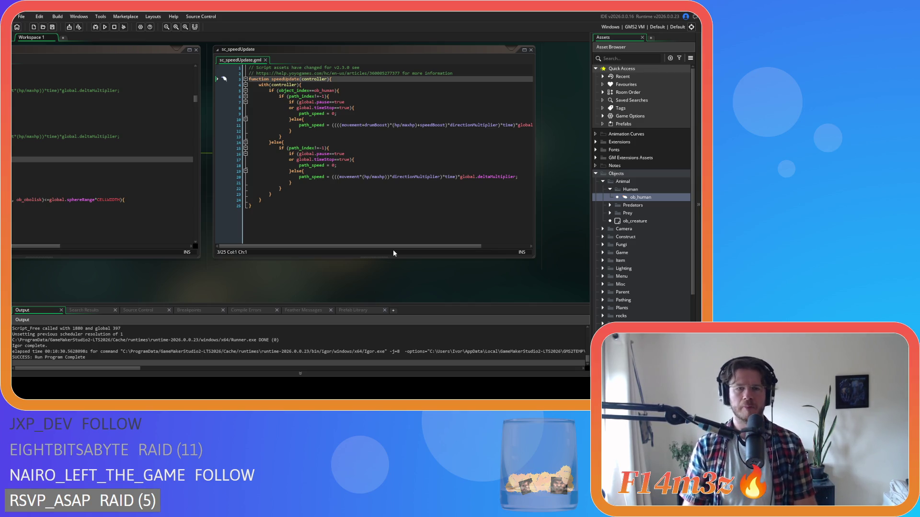
{"action": "left_click", "coordinate": [399, 125]}
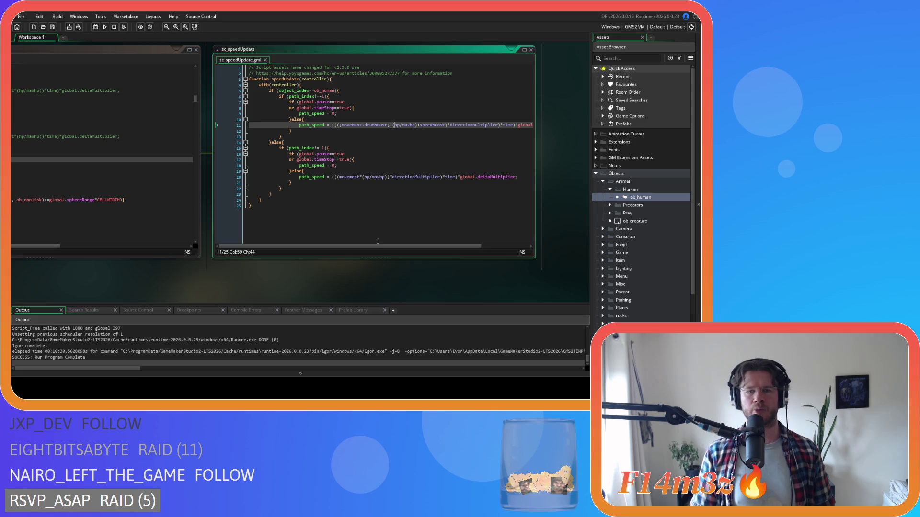
{"action": "mouse_move", "coordinate": [386, 246]}
{"action": "left_mouse_down"}
{"action": "mouse_move", "coordinate": [437, 232]}
{"action": "mouse_move", "coordinate": [351, 235]}
{"action": "left_mouse_up"}
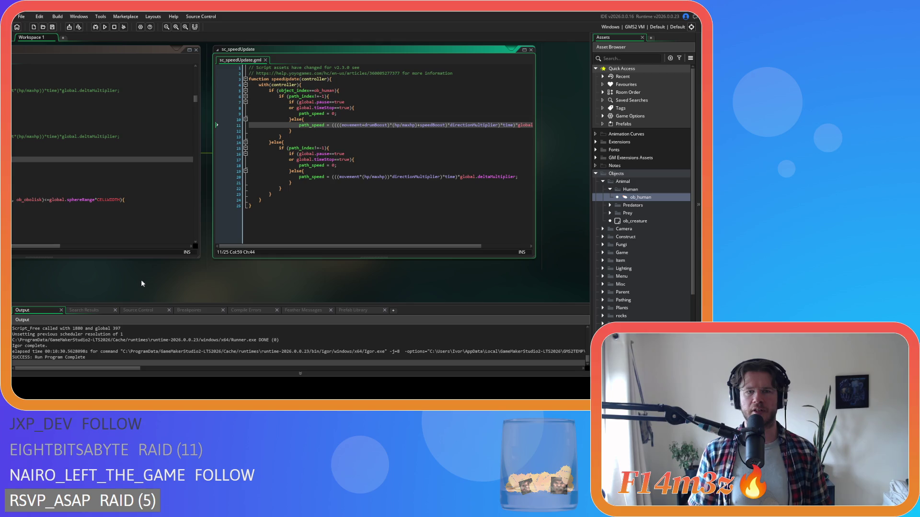
{"action": "left_click_drag", "start_coordinate": [100, 278], "coordinate": [421, 276]}
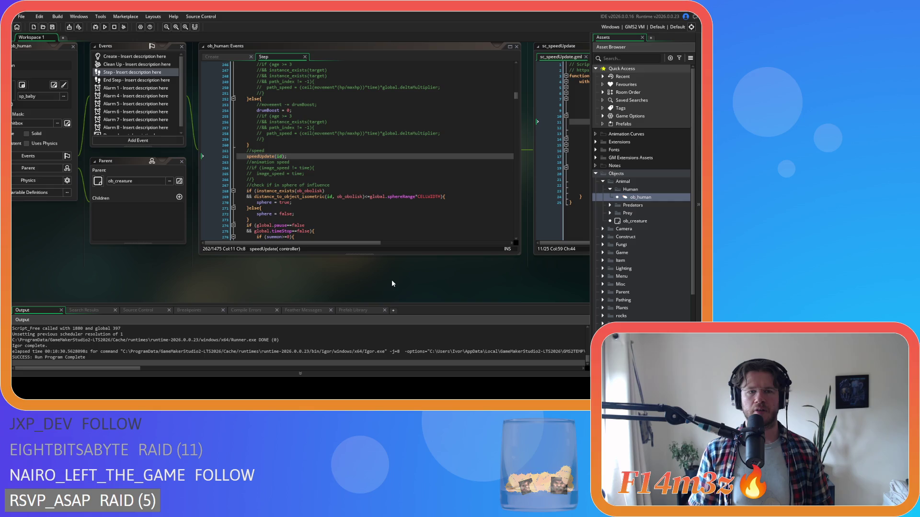
{"action": "mouse_move", "coordinate": [426, 276]}
{"action": "left_mouse_down"}
{"action": "mouse_move", "coordinate": [85, 283]}
{"action": "mouse_move", "coordinate": [314, 285]}
{"action": "left_mouse_up"}
{"action": "mouse_move", "coordinate": [444, 284]}
{"action": "left_mouse_down"}
{"action": "mouse_move", "coordinate": [289, 285]}
{"action": "mouse_move", "coordinate": [447, 281]}
{"action": "left_mouse_up"}
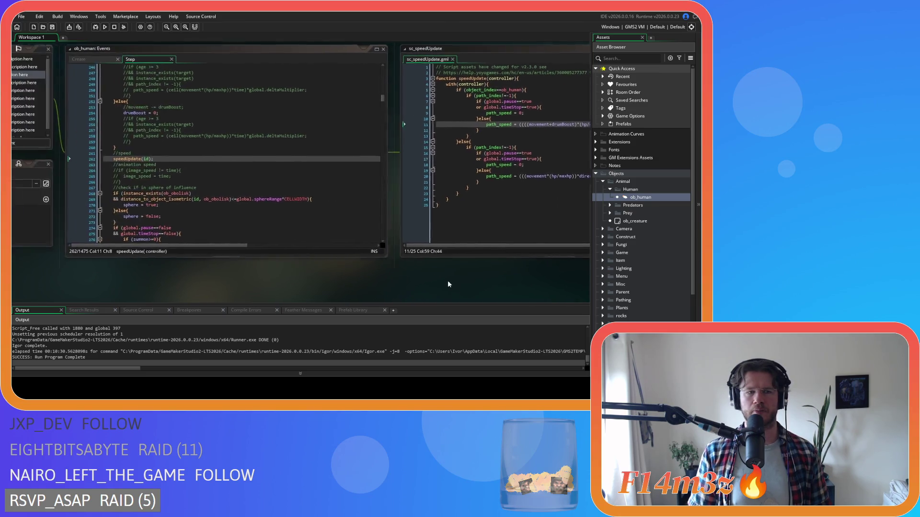
{"action": "scroll", "coordinate": [242, 125], "scroll_direction": "up", "scroll_amount": 5}
{"action": "left_click", "coordinate": [227, 138]}
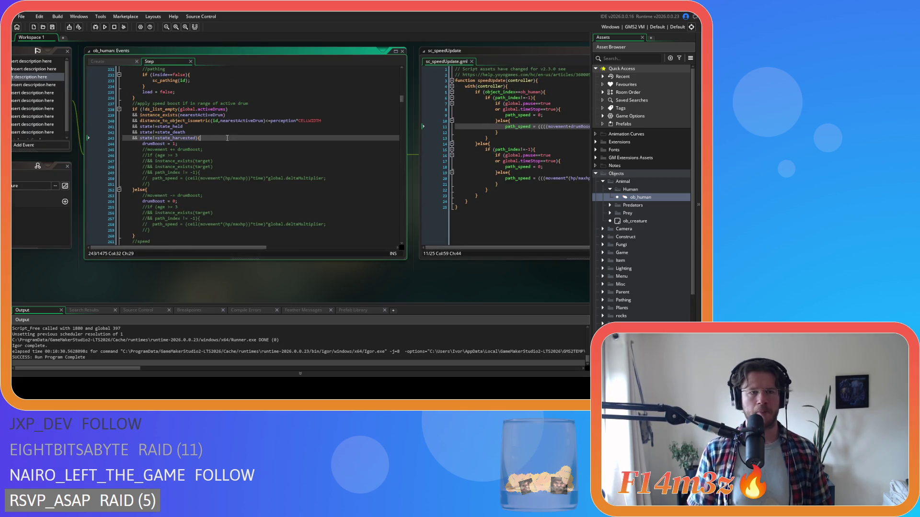
{"action": "left_click", "coordinate": [239, 109]}
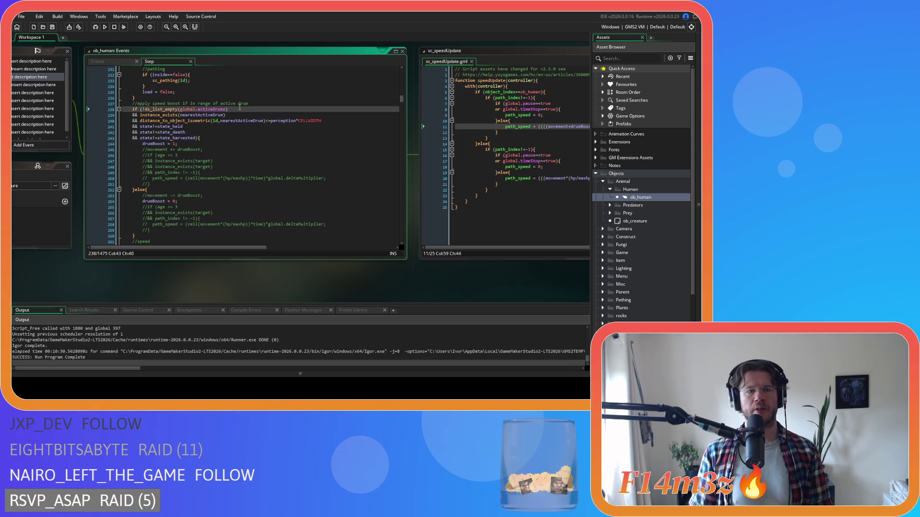
{"action": "left_click", "coordinate": [155, 109]}
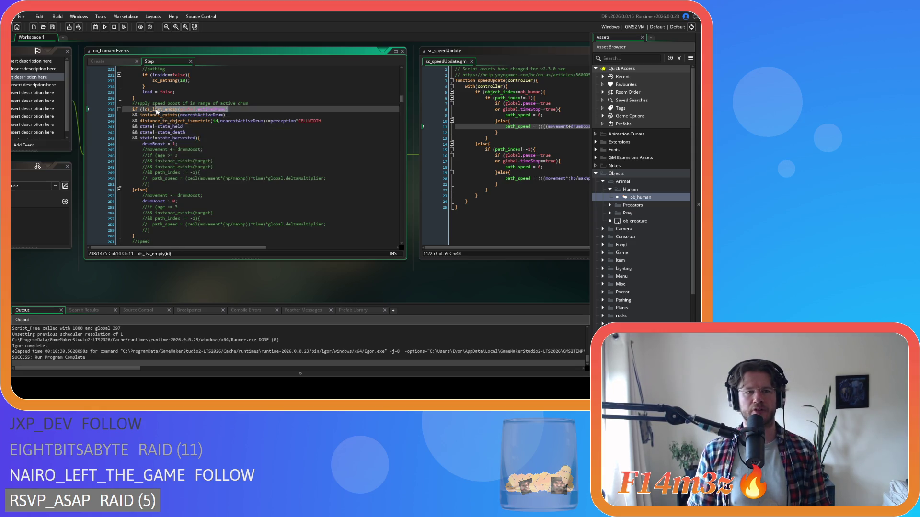
{"action": "left_click", "coordinate": [261, 115]}
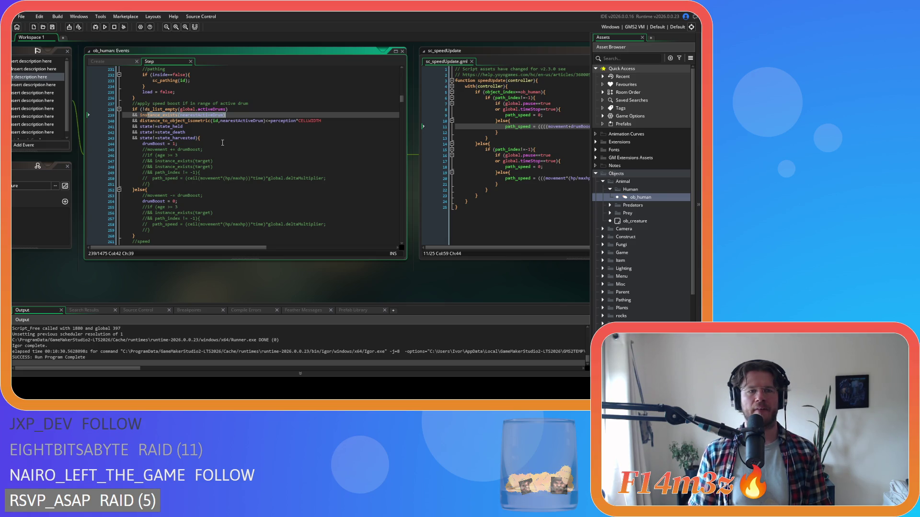
{"action": "left_click_drag", "start_coordinate": [224, 121], "coordinate": [312, 121]}
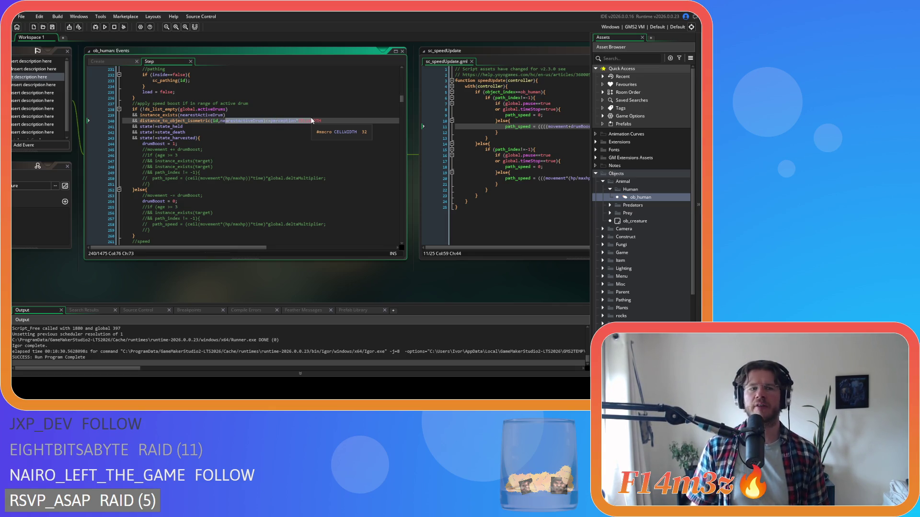
{"action": "left_click", "coordinate": [174, 132]}
{"action": "left_click", "coordinate": [188, 139]}
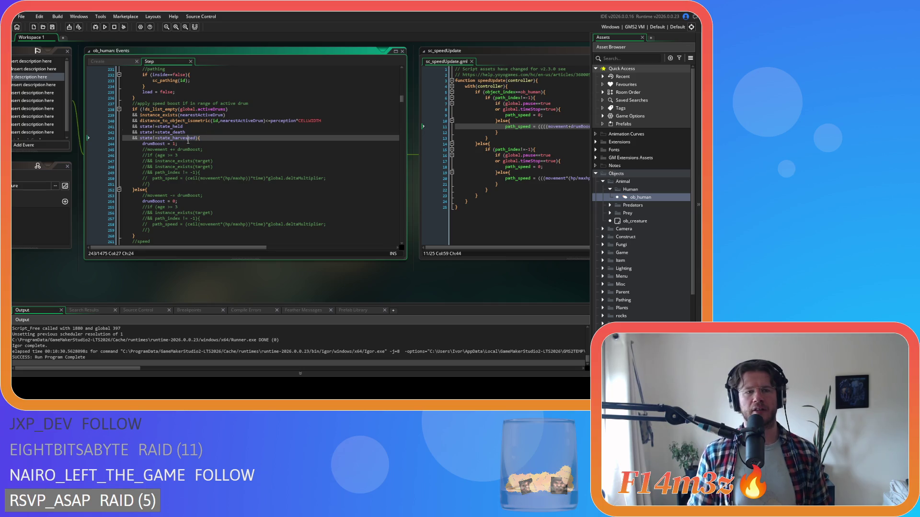
{"action": "left_click", "coordinate": [214, 138]}
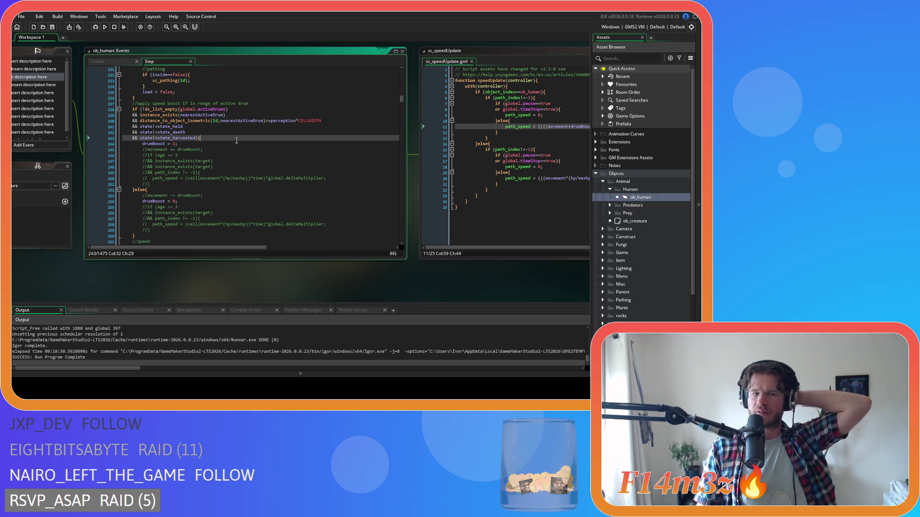
- Review the drum-boost code by selecting nearestActiveDrum, the activeDrums check, and the line 254 drumBoost reset
{"action": "scroll", "coordinate": [236, 141], "scroll_direction": "down", "scroll_amount": 3}
{"action": "scroll", "coordinate": [236, 141], "scroll_direction": "down", "scroll_amount": 3}
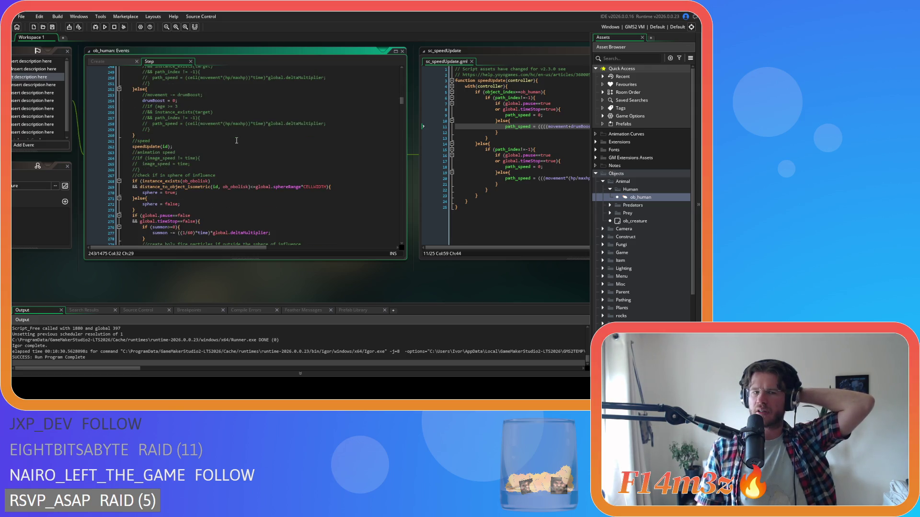
{"action": "scroll", "coordinate": [236, 140], "scroll_direction": "up", "scroll_amount": 5}
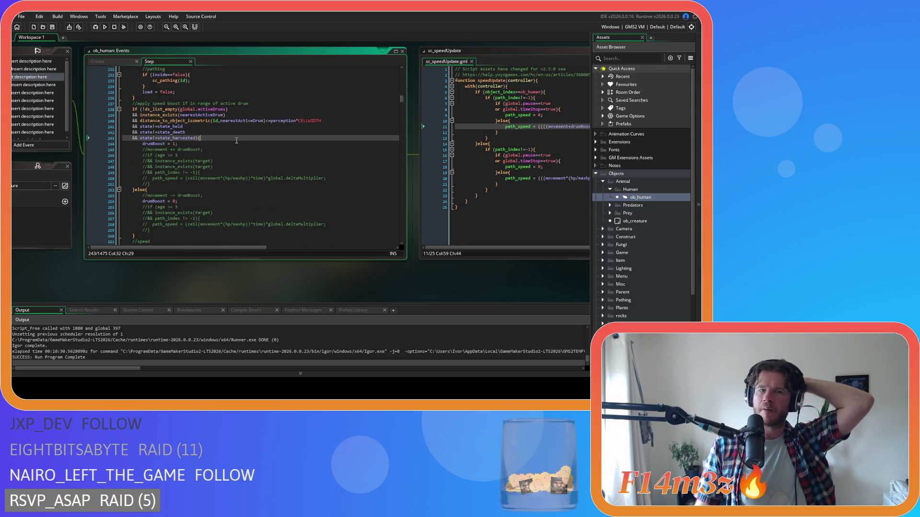
{"action": "left_click_drag", "start_coordinate": [230, 121], "coordinate": [250, 122]}
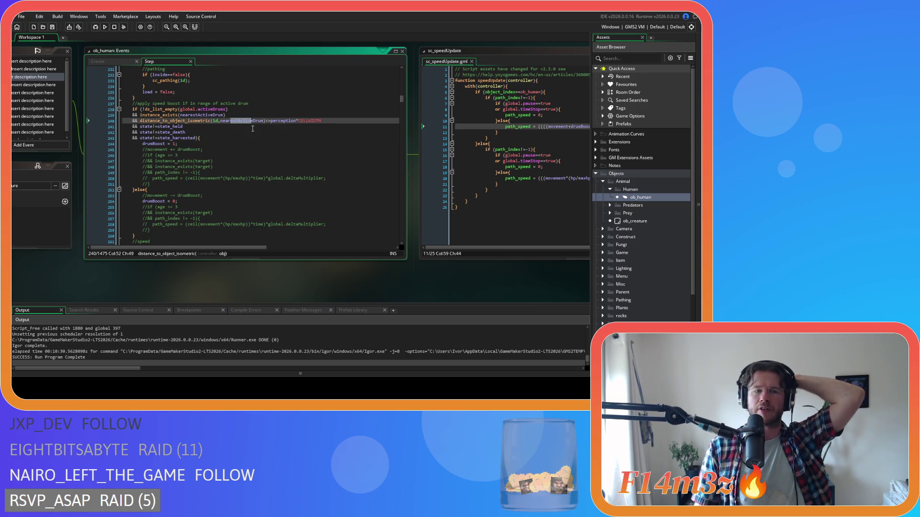
{"action": "left_click", "coordinate": [253, 128]}
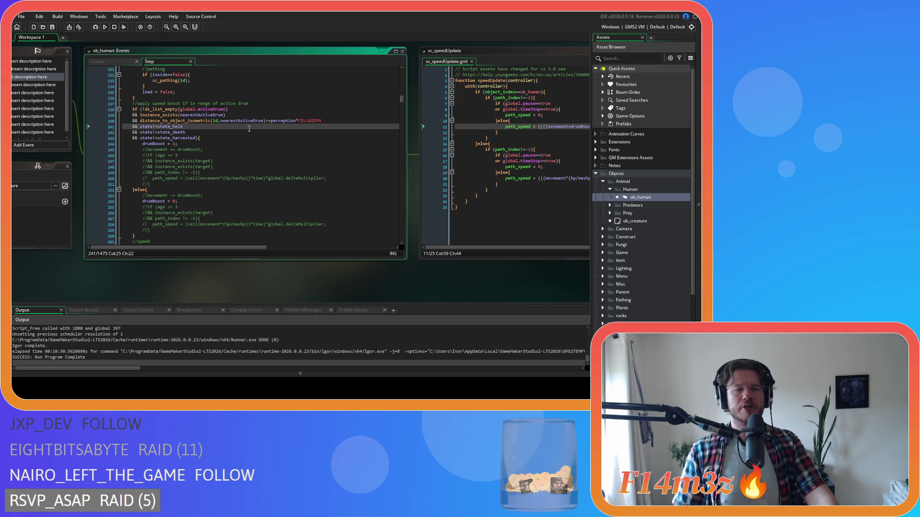
{"action": "mouse_move", "coordinate": [173, 109]}
{"action": "left_mouse_down"}
{"action": "mouse_move", "coordinate": [235, 109]}
{"action": "mouse_move", "coordinate": [152, 109]}
{"action": "left_mouse_up"}
{"action": "left_click_drag", "start_coordinate": [146, 201], "coordinate": [182, 204]}
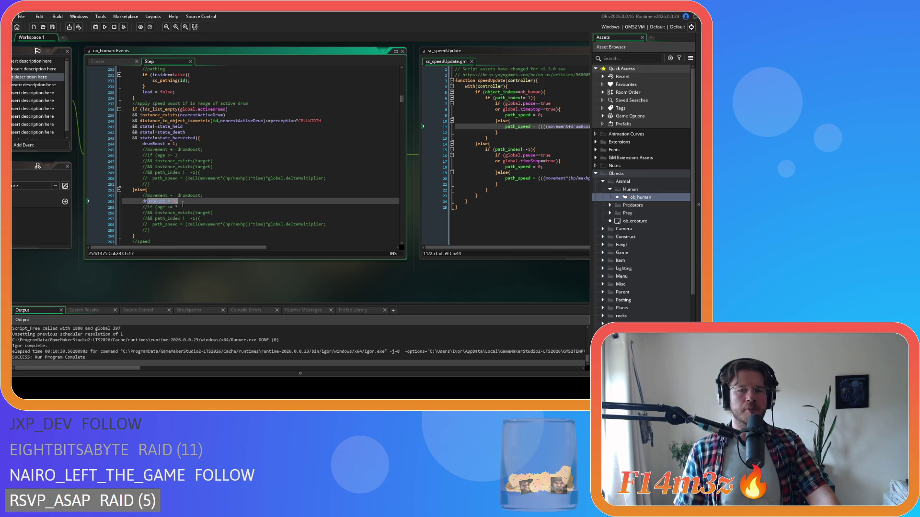
- Scroll further down the Step code and close the sc_speedUpdate script
{"action": "scroll", "coordinate": [182, 205], "scroll_direction": "down", "scroll_amount": 3}
{"action": "scroll", "coordinate": [182, 204], "scroll_direction": "down", "scroll_amount": 3}
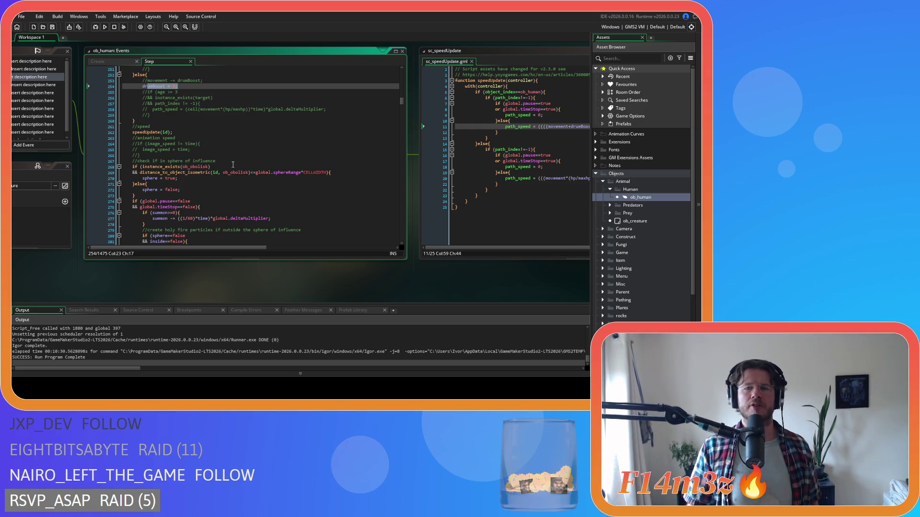
{"action": "left_click", "coordinate": [472, 61]}
{"action": "left_click", "coordinate": [253, 149]}
{"action": "scroll", "coordinate": [254, 148], "scroll_direction": "down", "scroll_amount": 2}
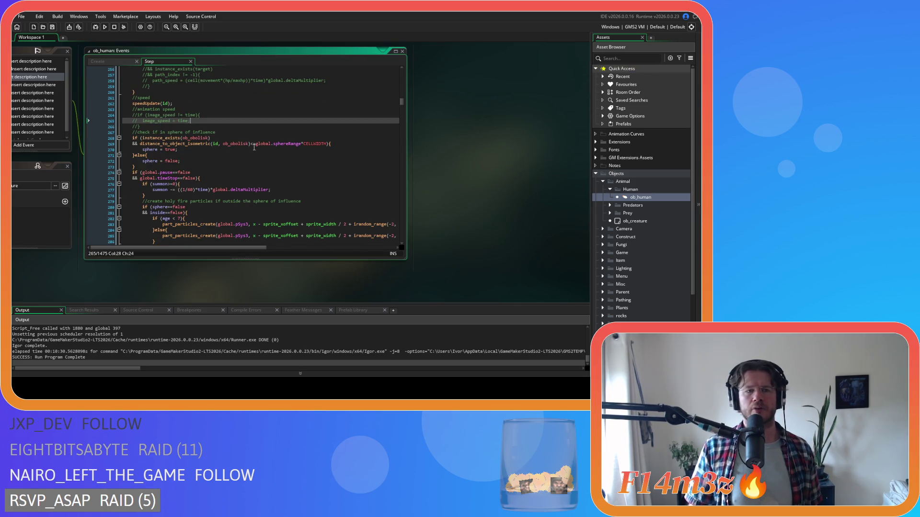
{"action": "scroll", "coordinate": [254, 148], "scroll_direction": "down", "scroll_amount": 4}
{"action": "scroll", "coordinate": [254, 147], "scroll_direction": "up", "scroll_amount": 4}
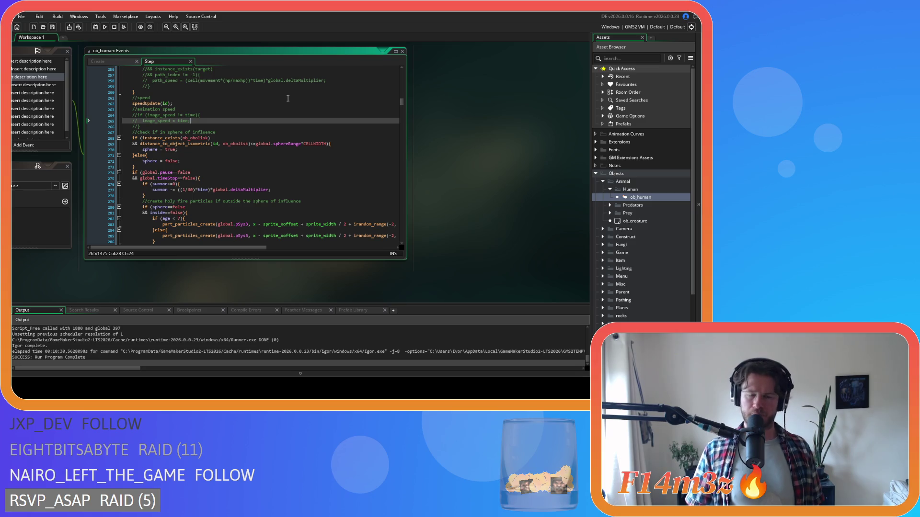
{"action": "scroll", "coordinate": [330, 158], "scroll_direction": "down", "scroll_amount": 4}
{"action": "scroll", "coordinate": [330, 158], "scroll_direction": "down", "scroll_amount": 20}
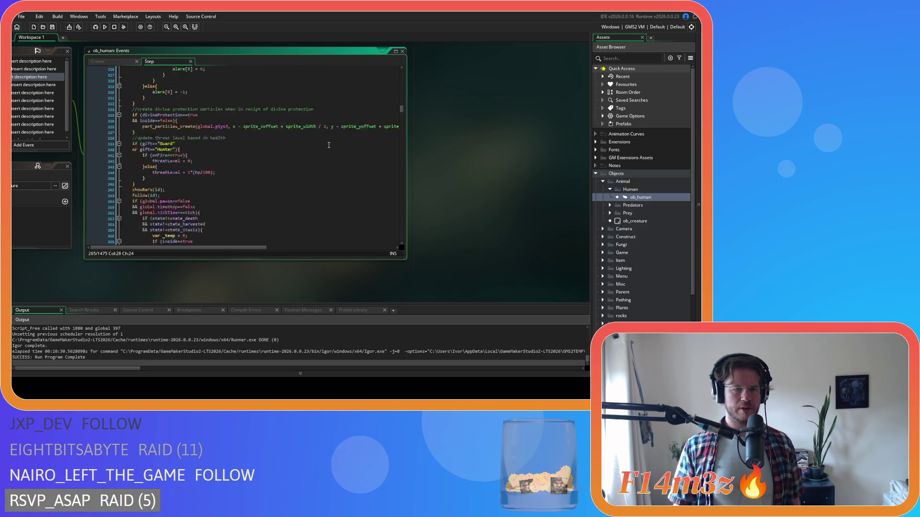
{"action": "left_click", "coordinate": [329, 144]}
{"action": "key", "text": "ctrl+f"}
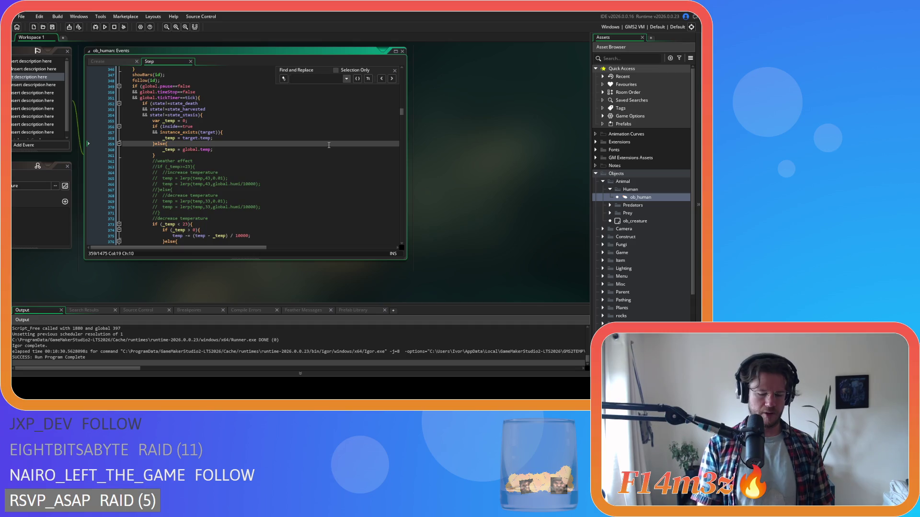
{"action": "type", "text": "nearestActive"}
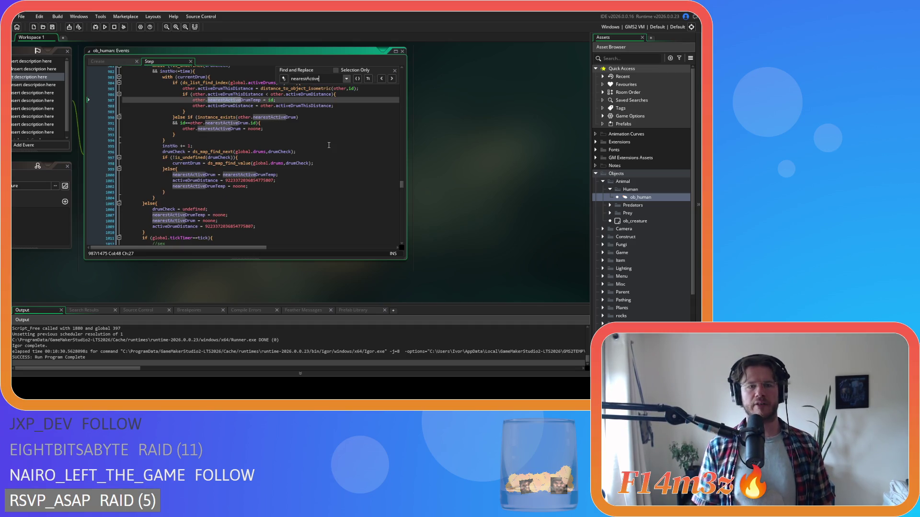
{"action": "scroll", "coordinate": [328, 145], "scroll_direction": "up", "scroll_amount": 7}
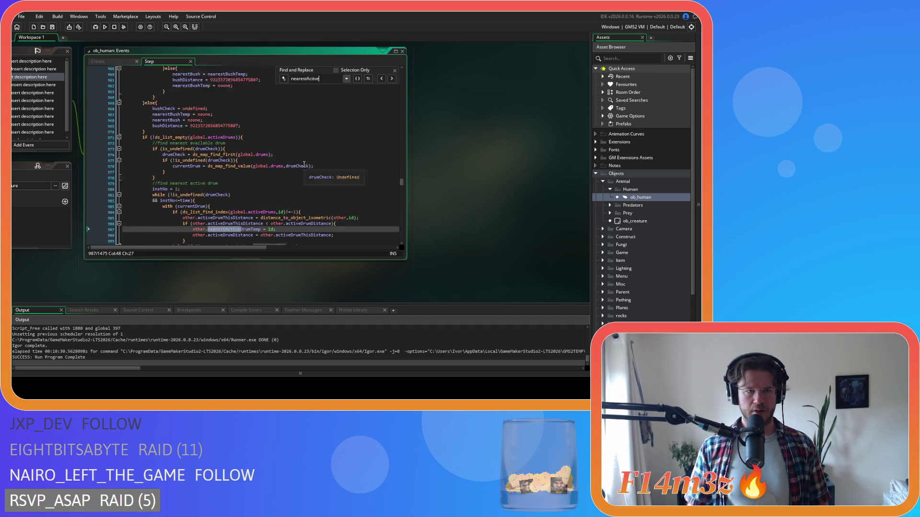
{"action": "left_click", "coordinate": [297, 159]}
{"action": "scroll", "coordinate": [296, 160], "scroll_direction": "down", "scroll_amount": 5}
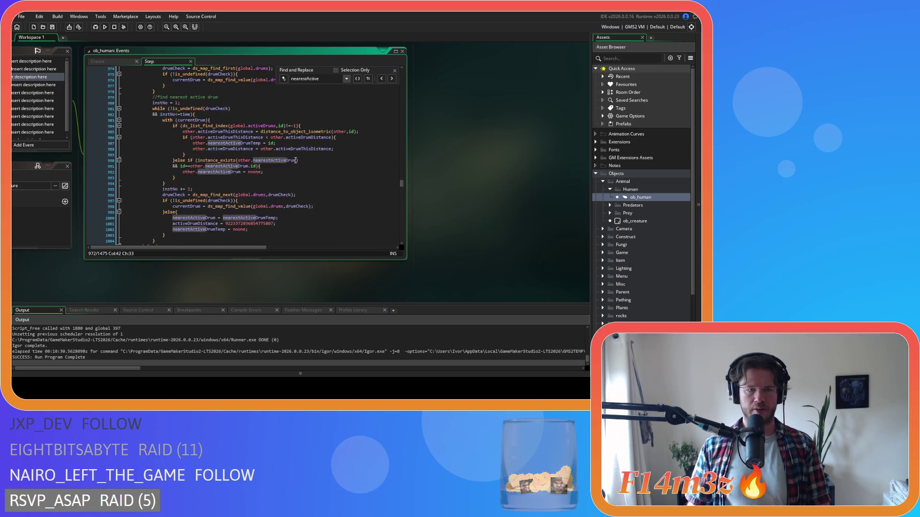
{"action": "scroll", "coordinate": [296, 161], "scroll_direction": "up", "scroll_amount": 3}
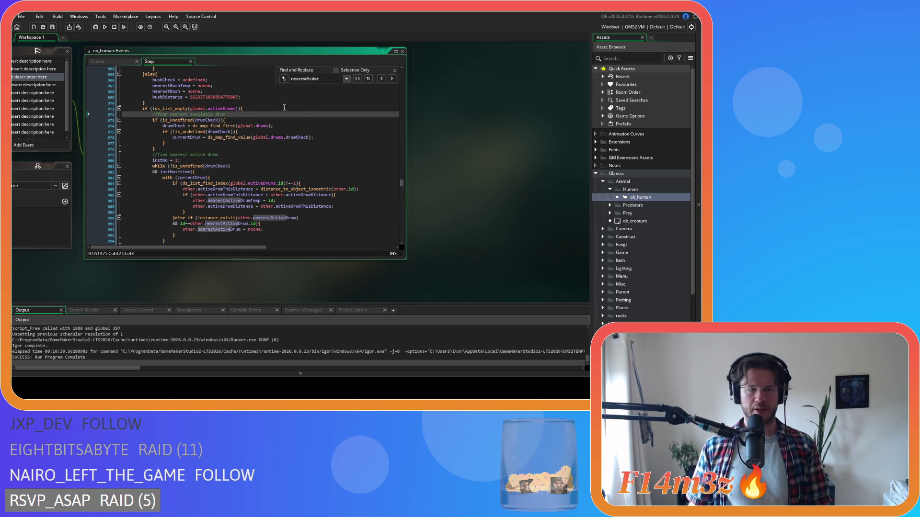
{"action": "left_click", "coordinate": [275, 109]}
{"action": "left_click", "coordinate": [394, 70]}
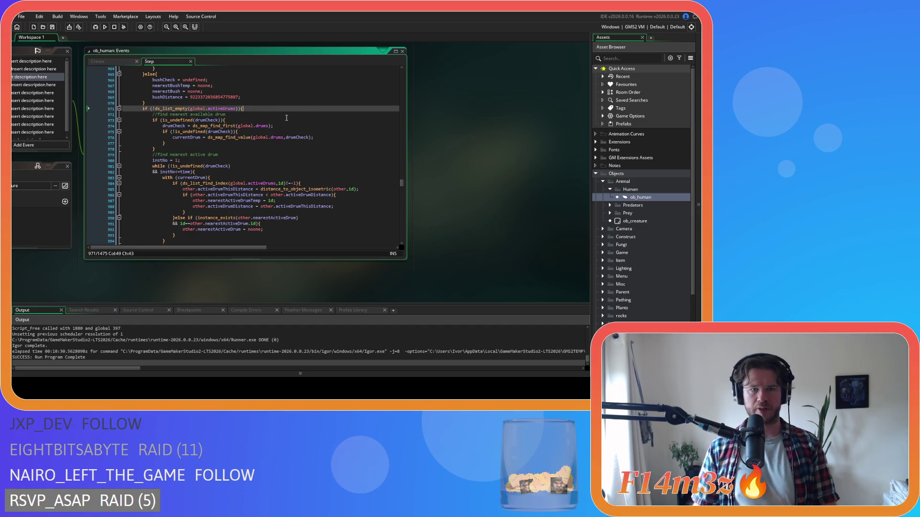
{"action": "key", "text": "Up"}
{"action": "left_click", "coordinate": [290, 110]}
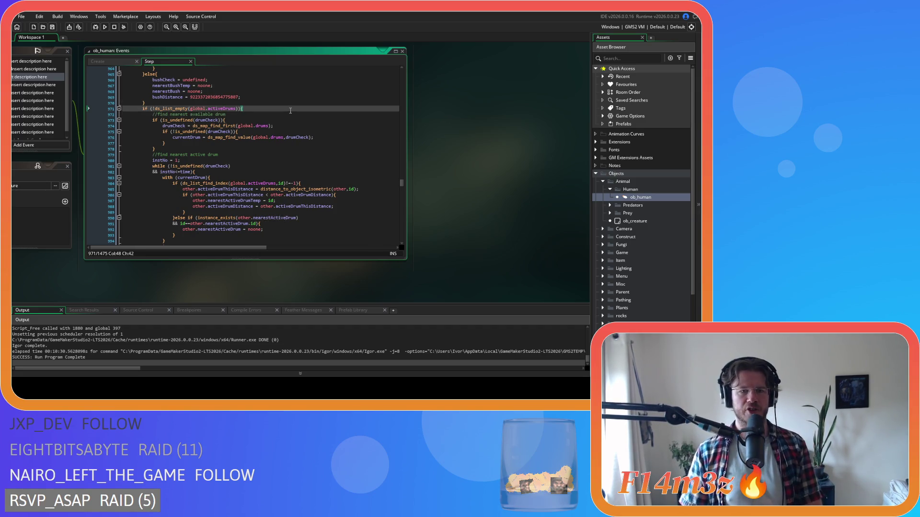
{"action": "scroll", "coordinate": [290, 110], "scroll_direction": "down", "scroll_amount": 6}
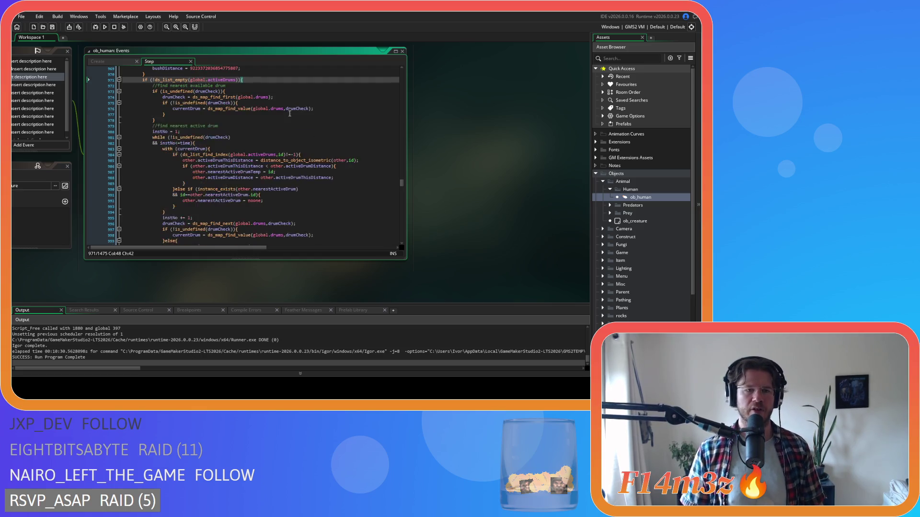
{"action": "scroll", "coordinate": [289, 113], "scroll_direction": "down", "scroll_amount": 1}
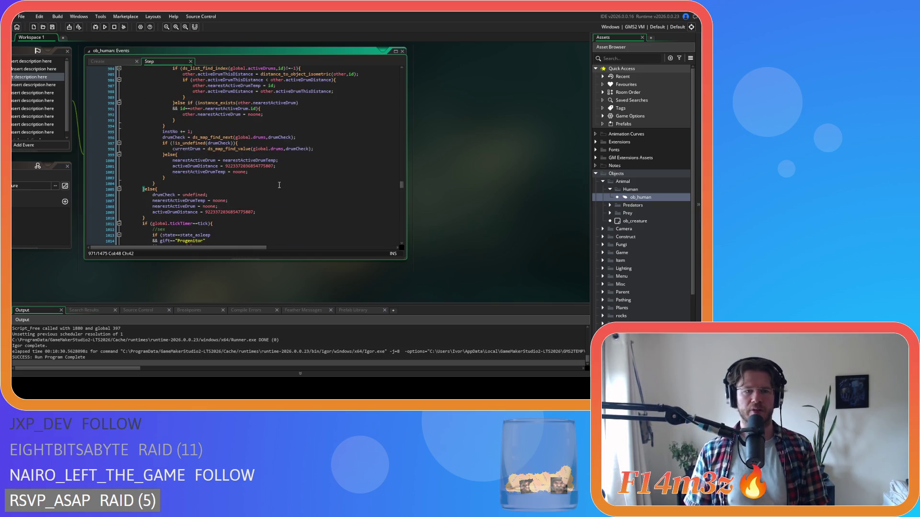
{"action": "scroll", "coordinate": [280, 185], "scroll_direction": "up", "scroll_amount": 7}
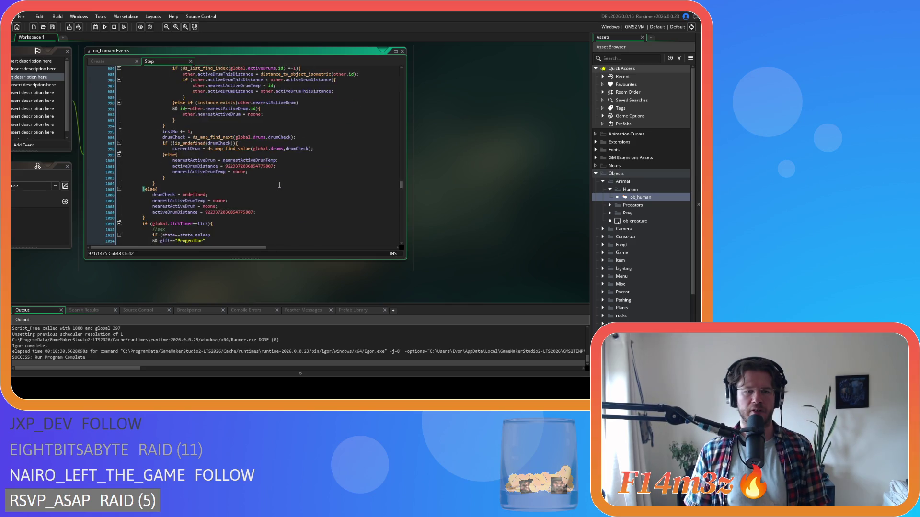
{"action": "scroll", "coordinate": [279, 185], "scroll_direction": "up", "scroll_amount": 1}
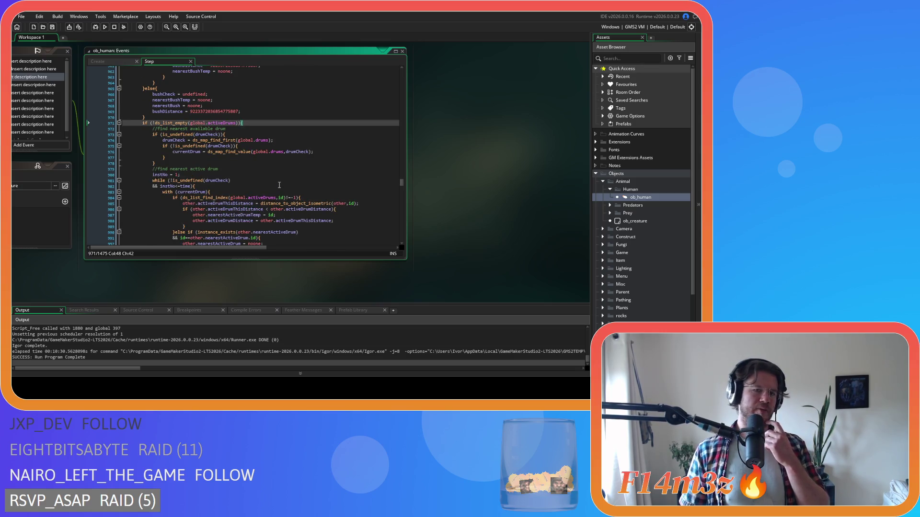
{"action": "scroll", "coordinate": [279, 184], "scroll_direction": "down", "scroll_amount": 9}
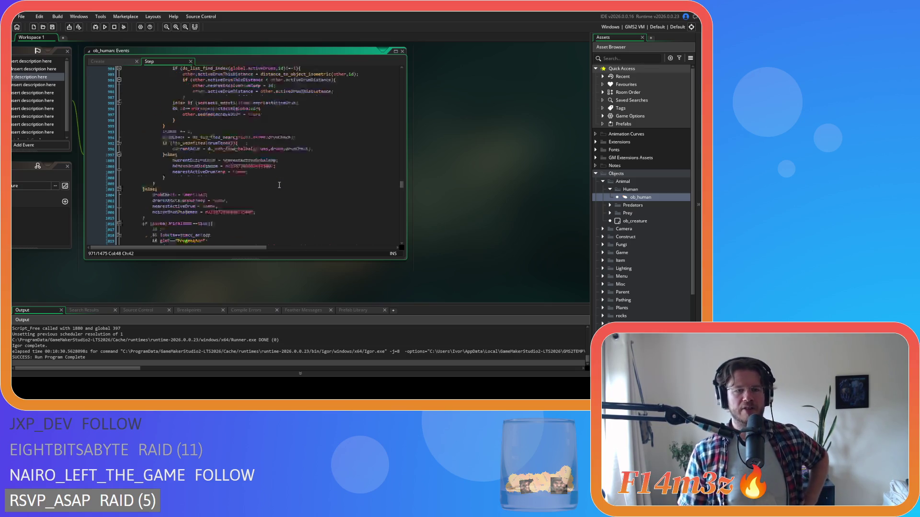
{"action": "left_click_drag", "start_coordinate": [160, 172], "coordinate": [237, 183]}
{"action": "scroll", "coordinate": [237, 184], "scroll_direction": "up", "scroll_amount": 5}
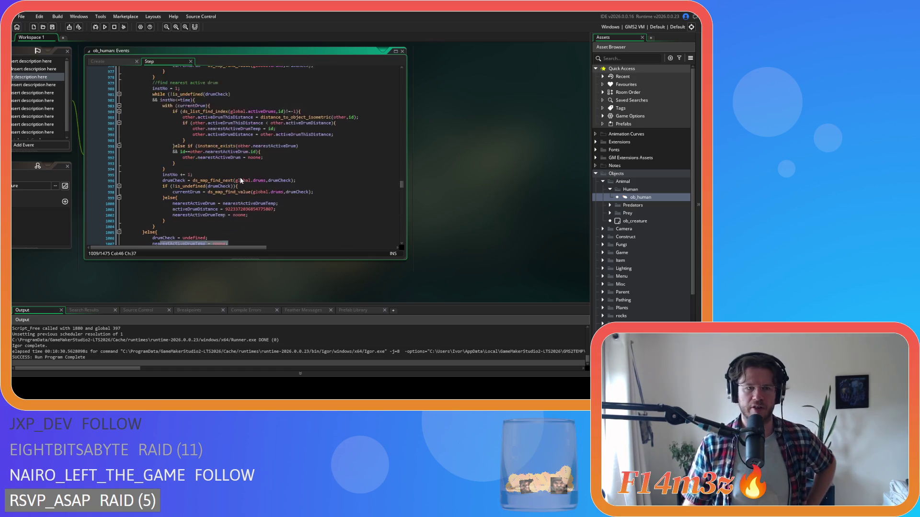
{"action": "scroll", "coordinate": [251, 132], "scroll_direction": "up", "scroll_amount": 3}
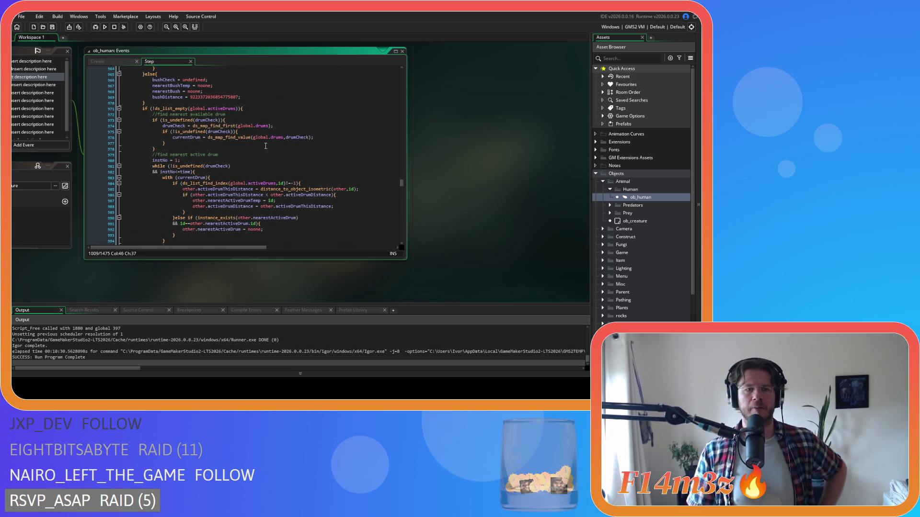
{"action": "left_click", "coordinate": [257, 109]}
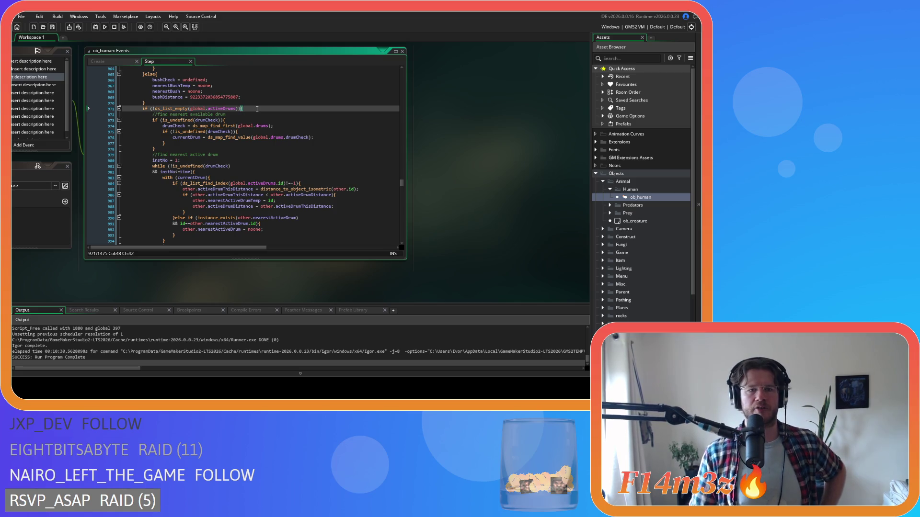
{"action": "scroll", "coordinate": [263, 107], "scroll_direction": "down", "scroll_amount": 4}
{"action": "scroll", "coordinate": [267, 105], "scroll_direction": "up", "scroll_amount": 1}
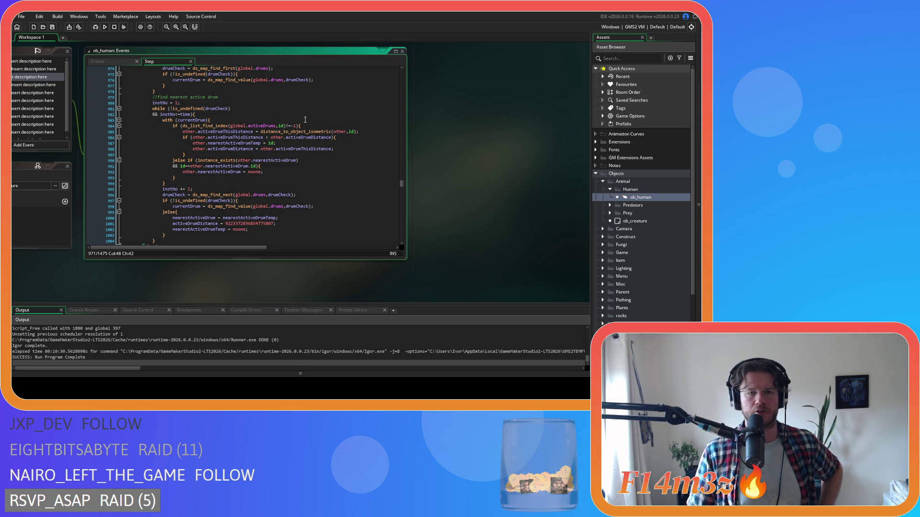
{"action": "scroll", "coordinate": [305, 119], "scroll_direction": "up", "scroll_amount": 1}
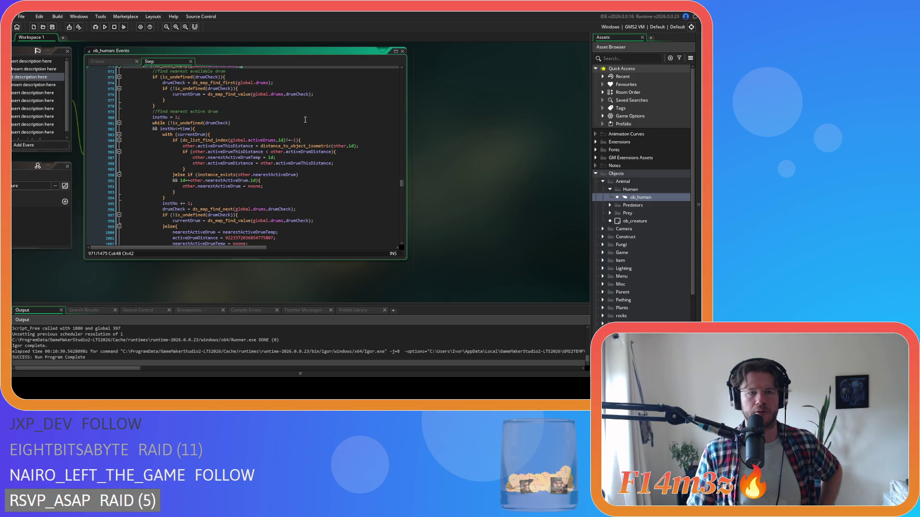
{"action": "scroll", "coordinate": [305, 119], "scroll_direction": "down", "scroll_amount": 2}
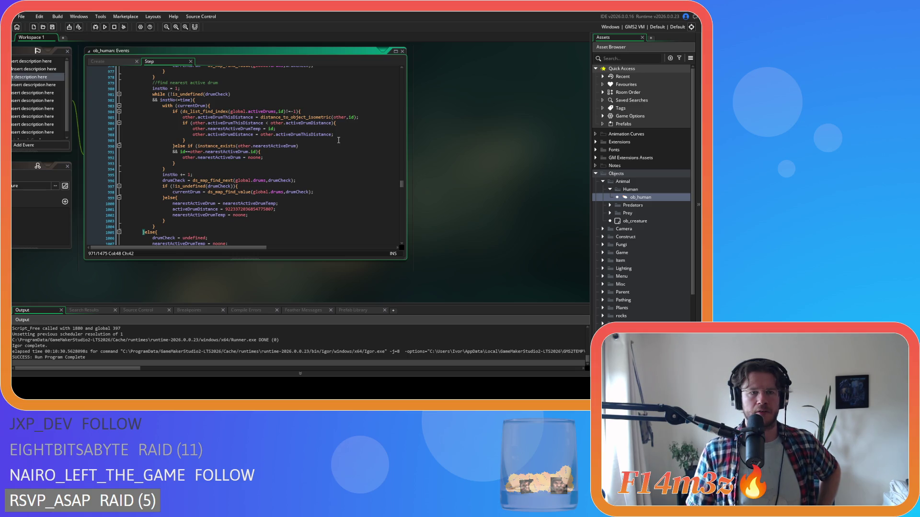
{"action": "left_click", "coordinate": [307, 110]}
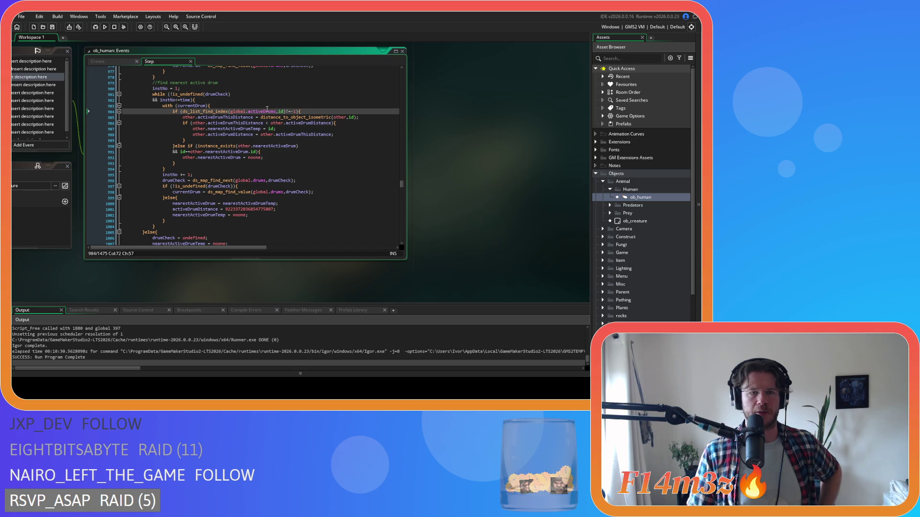
{"action": "left_click_drag", "start_coordinate": [267, 111], "coordinate": [300, 111]}
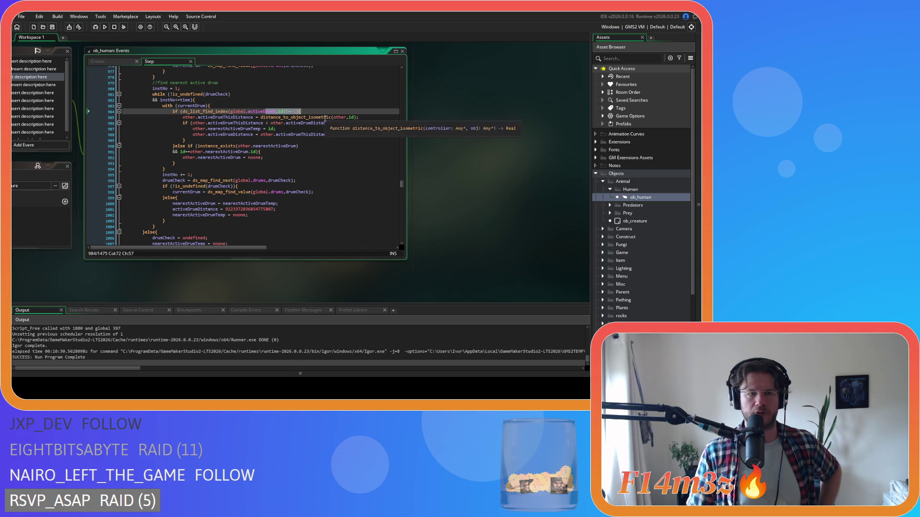
{"action": "scroll", "coordinate": [318, 132], "scroll_direction": "up", "scroll_amount": 10}
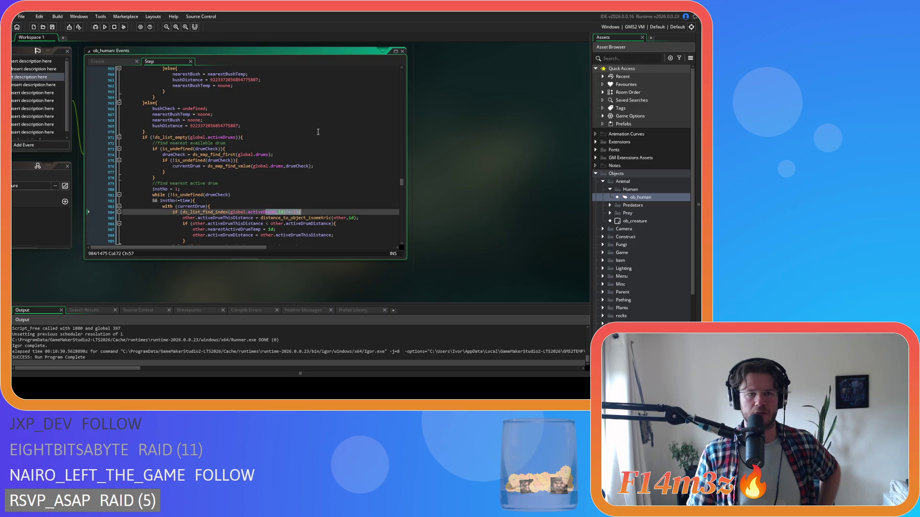
{"action": "mouse_move", "coordinate": [402, 182]}
{"action": "left_mouse_down"}
{"action": "mouse_move", "coordinate": [400, 77]}
{"action": "mouse_move", "coordinate": [401, 88]}
{"action": "left_mouse_up"}
{"action": "scroll", "coordinate": [403, 88], "scroll_direction": "down", "scroll_amount": 5}
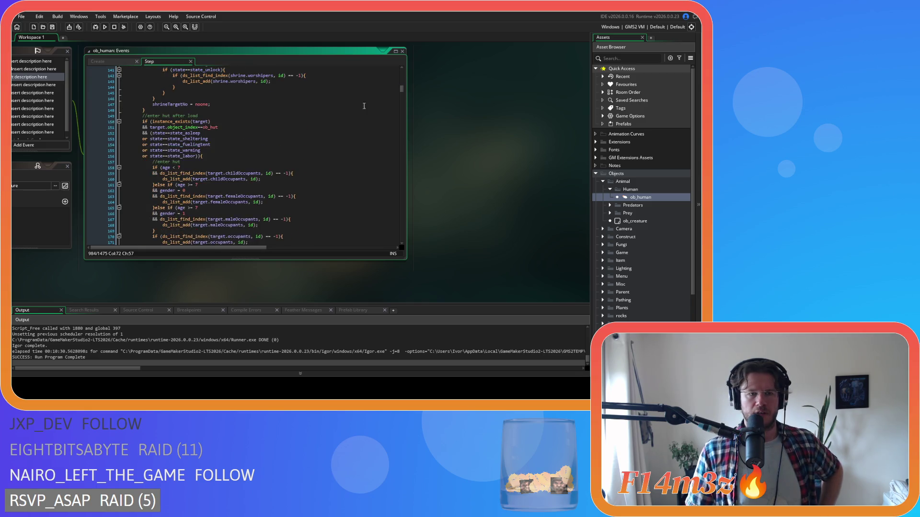
{"action": "scroll", "coordinate": [248, 114], "scroll_direction": "up", "scroll_amount": 1}
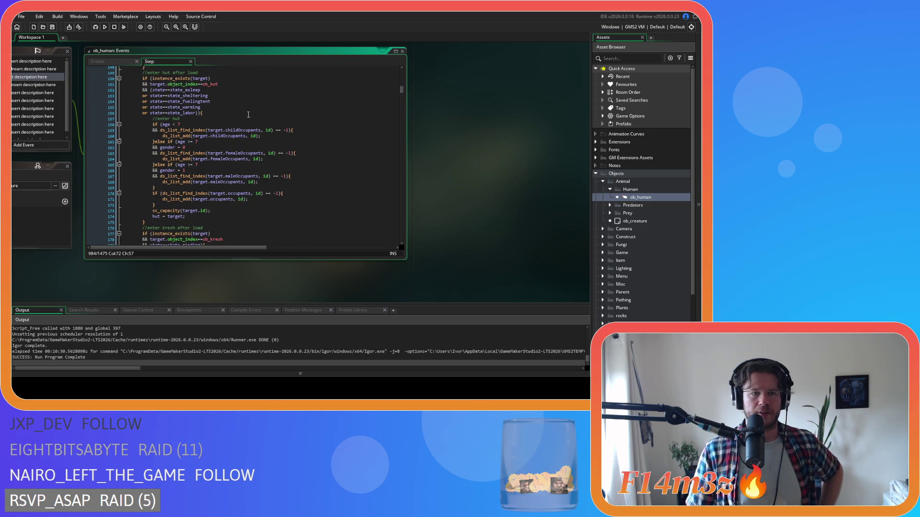
- Remove spaces in the age checks on line 158 and change 'gender = 0' to 'gender==0'
{"action": "left_click", "coordinate": [270, 125]}
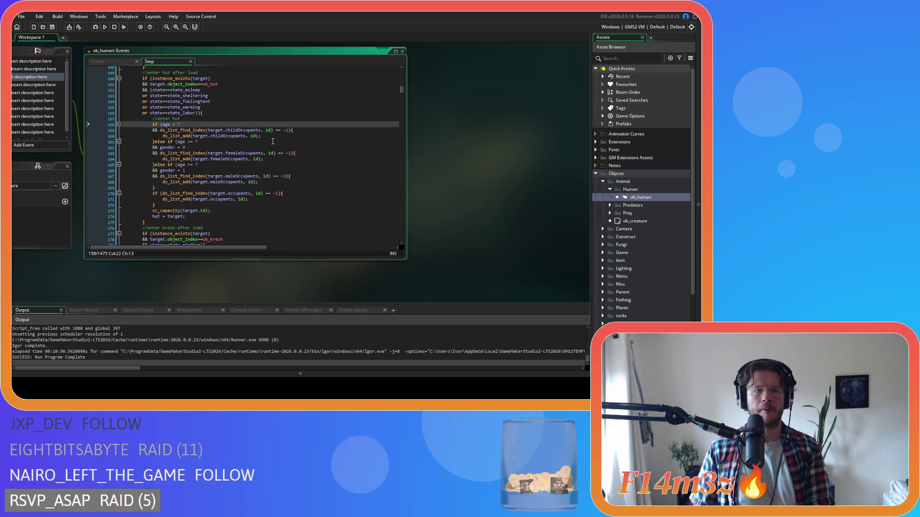
{"action": "key", "text": "BackSpace"}
{"action": "key", "text": "BackSpace"}
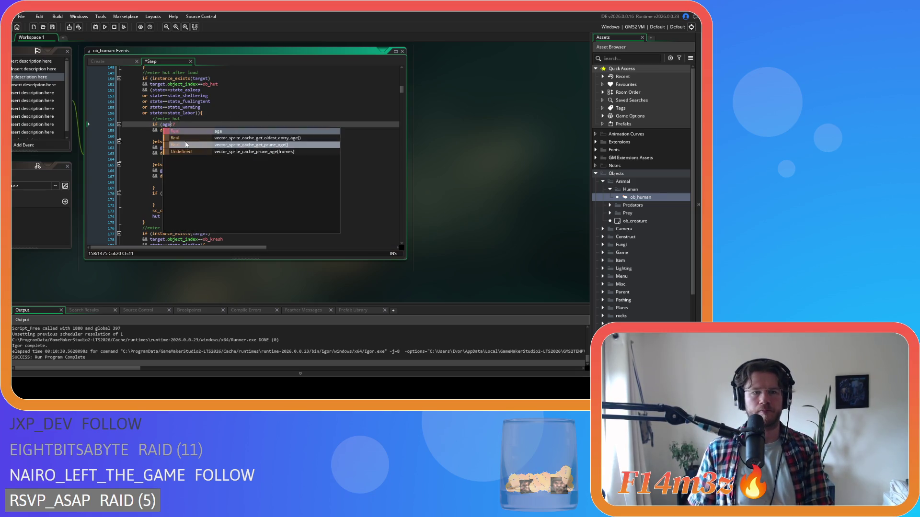
{"action": "left_click", "coordinate": [186, 141]}
{"action": "key", "text": "Delete"}
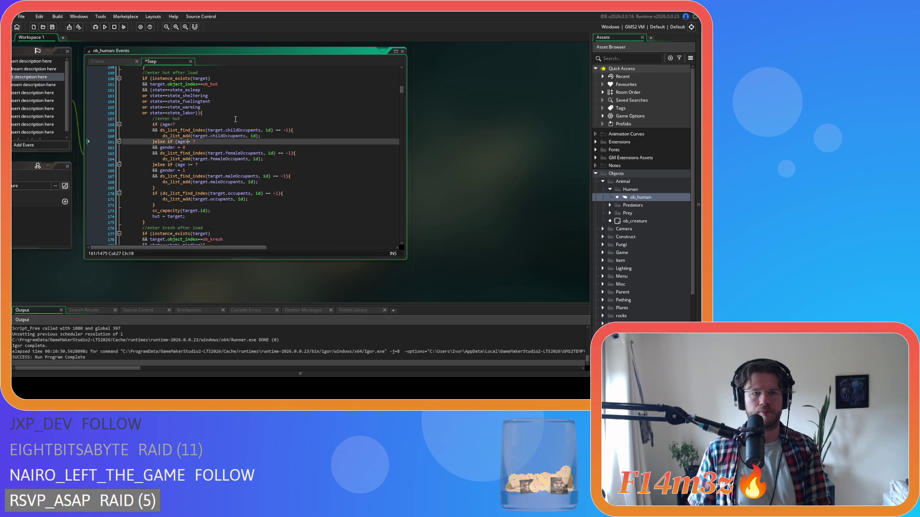
{"action": "key", "text": "Right"}
{"action": "key", "text": "Right"}
{"action": "key", "text": "Delete"}
{"action": "key", "text": "Down"}
{"action": "key", "text": "Delete"}
{"action": "key", "text": "Right"}
{"action": "type", "text": "="}
{"action": "key", "text": "Delete"}
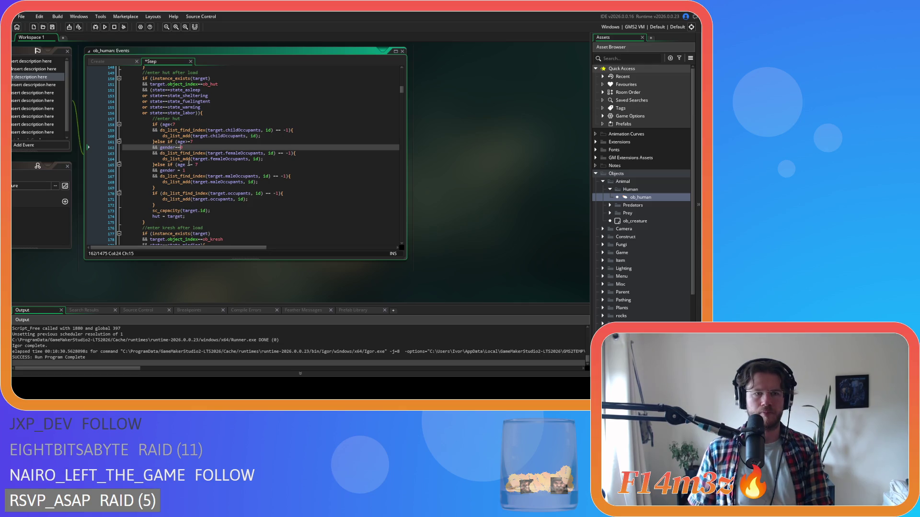
- Change the gender check on line 166 to 'gender==1' without spaces
{"action": "left_click", "coordinate": [187, 165]}
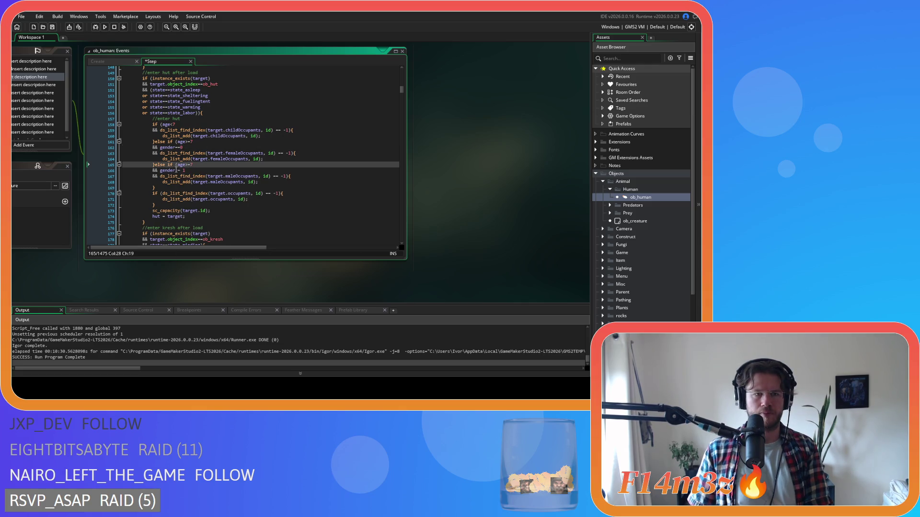
{"action": "key", "text": "Down"}
{"action": "key", "text": "Left"}
{"action": "key", "text": "Left"}
{"action": "key", "text": "Left"}
{"action": "key", "text": "Delete"}
{"action": "key", "text": "Right"}
{"action": "type", "text": "="}
{"action": "key", "text": "Delete"}
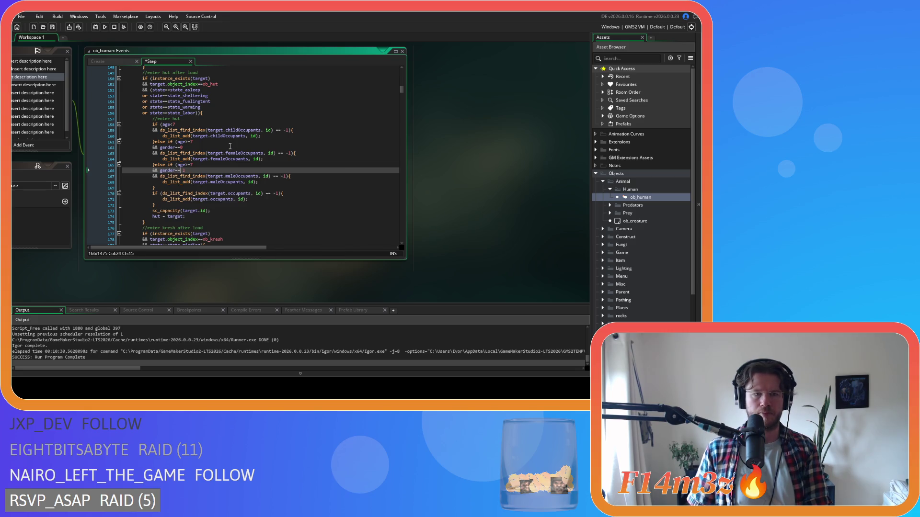
- Delete spaces after the occupant-list commas and around '== -1' on line 159
{"action": "left_click", "coordinate": [260, 176]}
{"action": "key", "text": "Delete"}
{"action": "left_click", "coordinate": [263, 153]}
{"action": "key", "text": "Delete"}
{"action": "left_click", "coordinate": [264, 128]}
{"action": "key", "text": "Delete"}
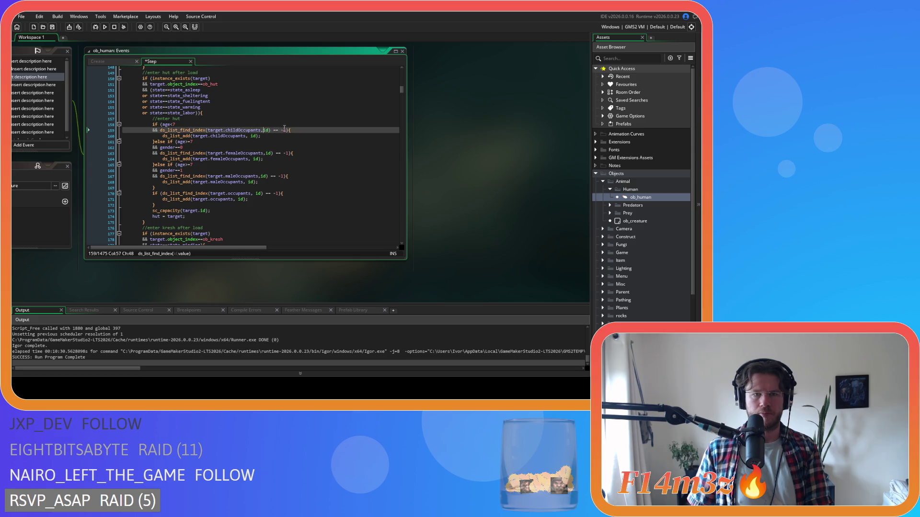
{"action": "key", "text": "Delete"}
{"action": "key", "text": "Right"}
{"action": "key", "text": "Right"}
{"action": "key", "text": "Delete"}
- Tighten the '==-1' checks and id arguments on lines 163, 164, 167 and 168
{"action": "left_click", "coordinate": [276, 153]}
{"action": "key", "text": "Delete"}
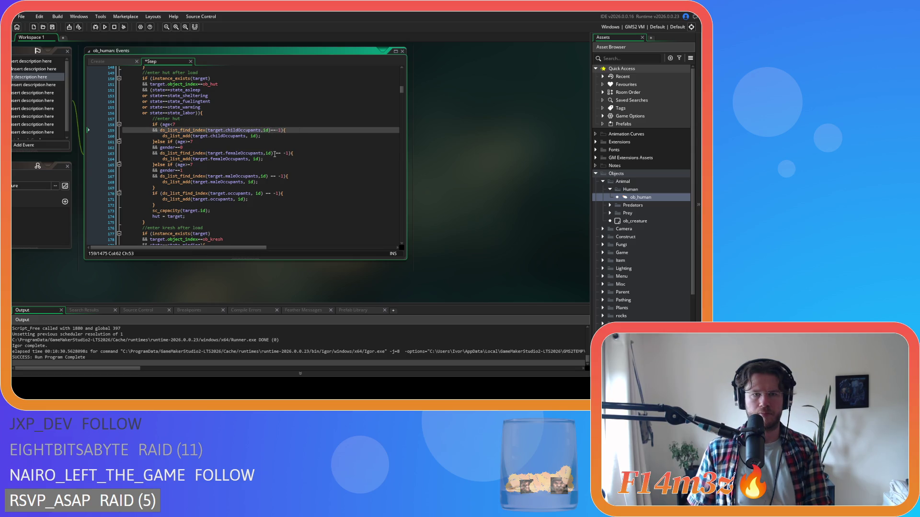
{"action": "key", "text": "Right"}
{"action": "key", "text": "Delete"}
{"action": "left_click", "coordinate": [250, 159]}
{"action": "key", "text": "Delete"}
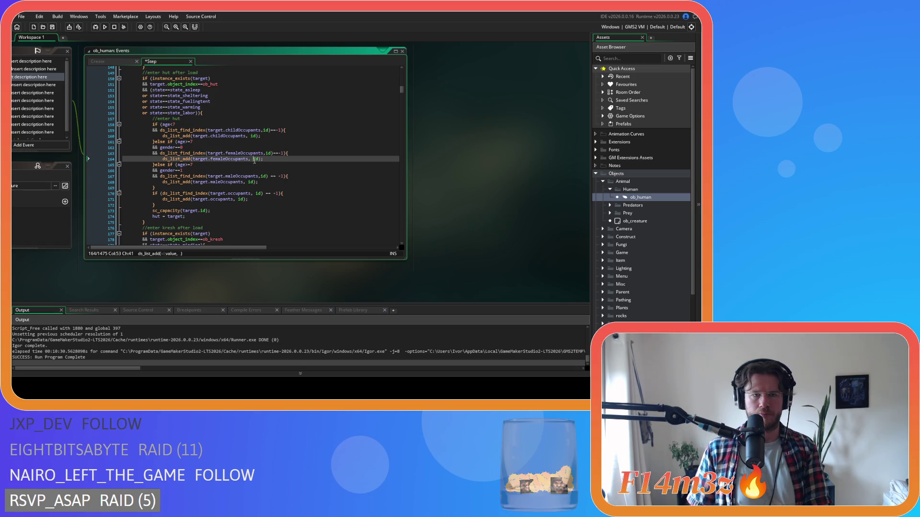
{"action": "left_click", "coordinate": [269, 176]}
{"action": "key", "text": "Delete"}
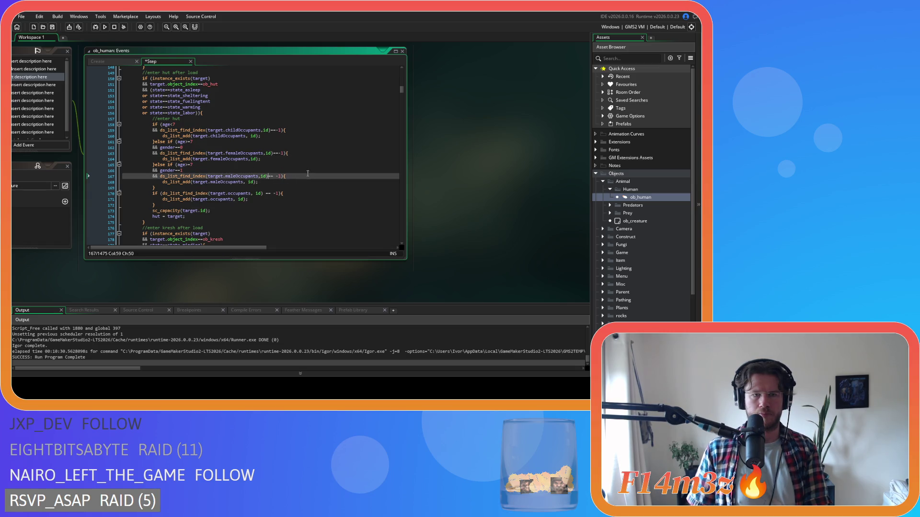
{"action": "left_click", "coordinate": [245, 182]}
{"action": "key", "text": "Delete"}
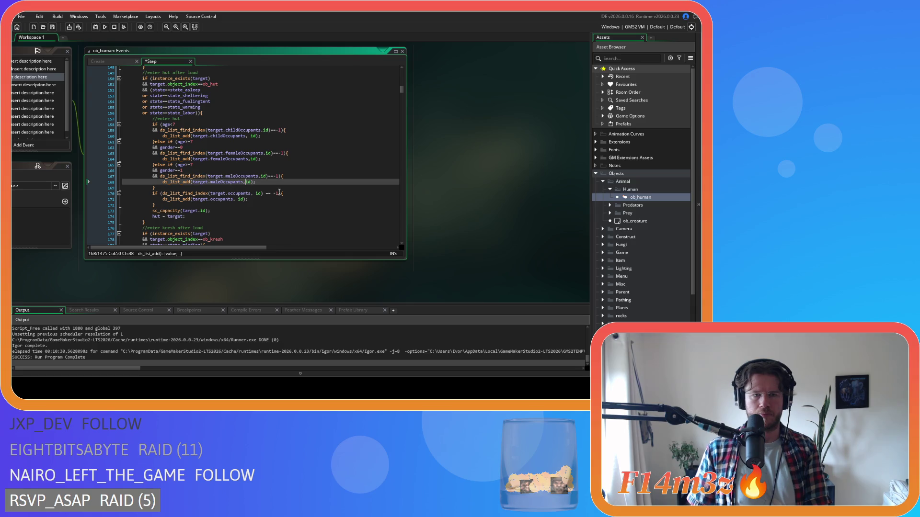
- Remove spaces in ', id) == -1' on lines 170–171 and save the Step event
{"action": "left_click", "coordinate": [254, 194]}
{"action": "key", "text": "Delete"}
{"action": "key", "text": "Right"}
{"action": "key", "text": "Right"}
{"action": "key", "text": "Right"}
{"action": "key", "text": "Delete"}
{"action": "key", "text": "Right"}
{"action": "key", "text": "Right"}
{"action": "key", "text": "Delete"}
{"action": "left_click", "coordinate": [236, 199]}
{"action": "key", "text": "Delete"}
{"action": "key", "text": "ctrl+s"}
{"action": "scroll", "coordinate": [255, 154], "scroll_direction": "down", "scroll_amount": 20}
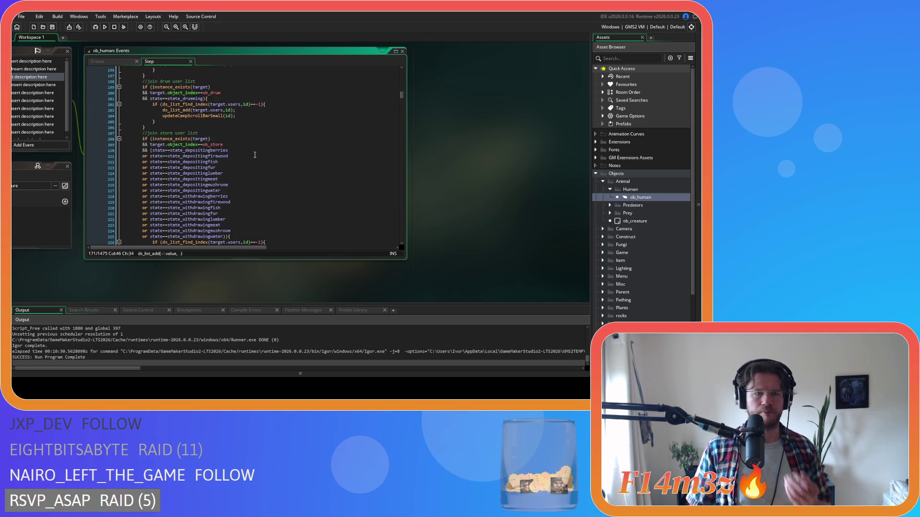
- Review the edited hut code, then open sc_speedUpdate from the speedUpdate(id) call near line 243
{"action": "scroll", "coordinate": [255, 154], "scroll_direction": "up", "scroll_amount": 5}
{"action": "scroll", "coordinate": [255, 155], "scroll_direction": "down", "scroll_amount": 5}
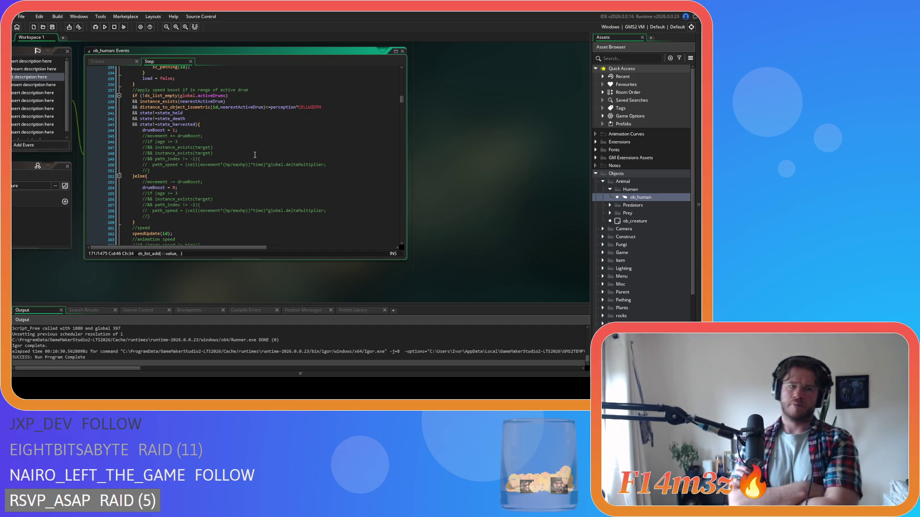
{"action": "scroll", "coordinate": [261, 148], "scroll_direction": "up", "scroll_amount": 20}
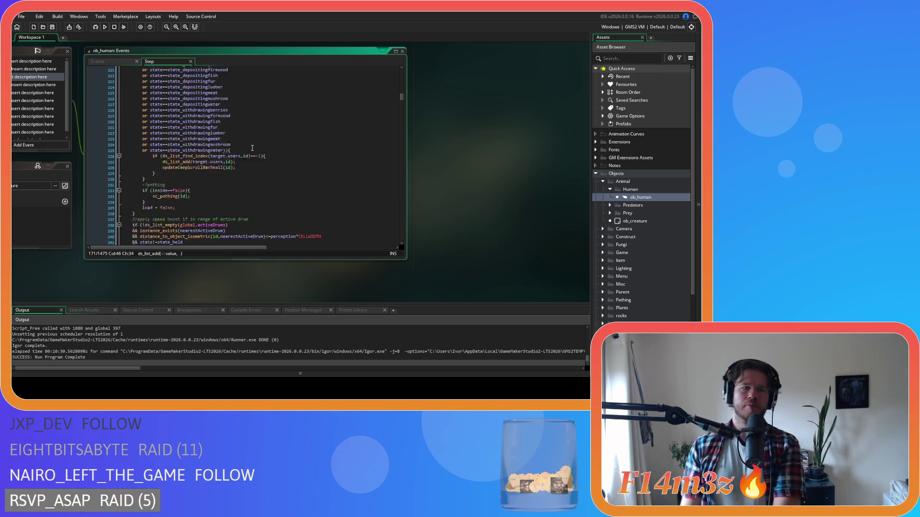
{"action": "scroll", "coordinate": [252, 148], "scroll_direction": "up", "scroll_amount": 20}
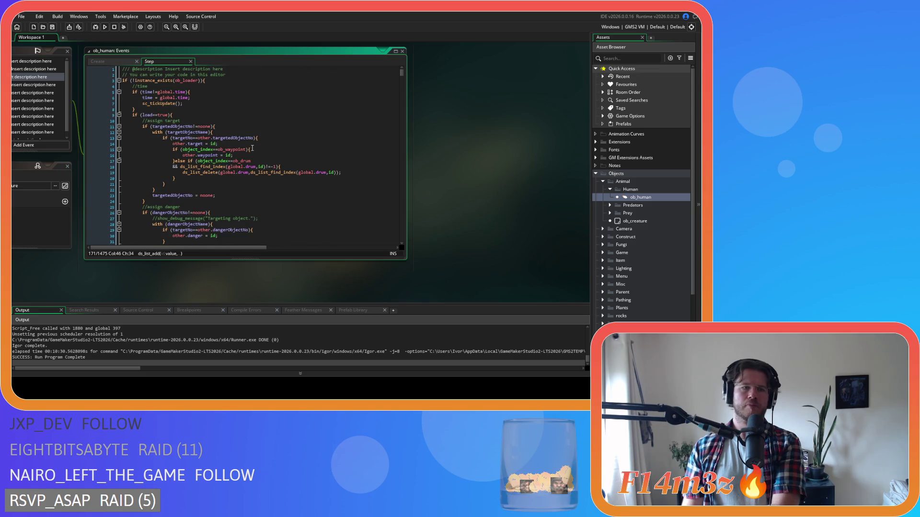
{"action": "key", "text": "Right"}
{"action": "scroll", "coordinate": [252, 148], "scroll_direction": "down", "scroll_amount": 20}
{"action": "scroll", "coordinate": [237, 152], "scroll_direction": "down", "scroll_amount": 4}
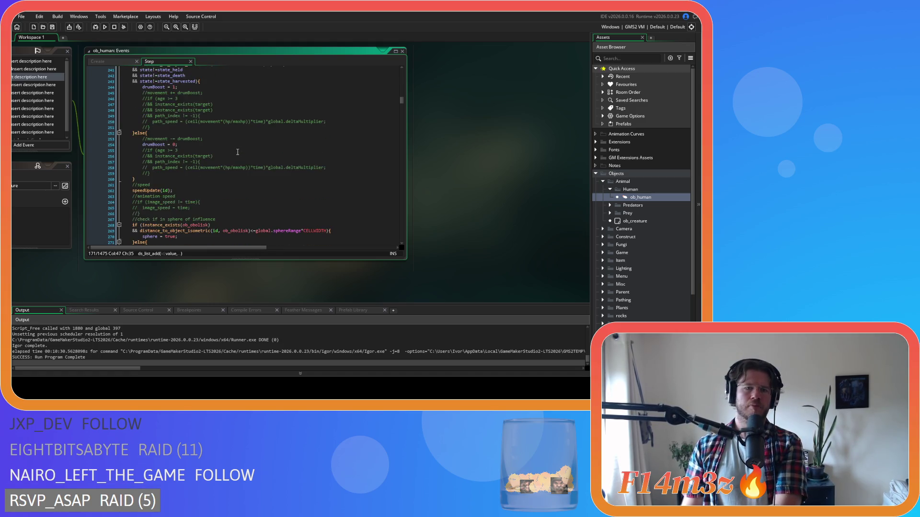
{"action": "scroll", "coordinate": [238, 151], "scroll_direction": "up", "scroll_amount": 2}
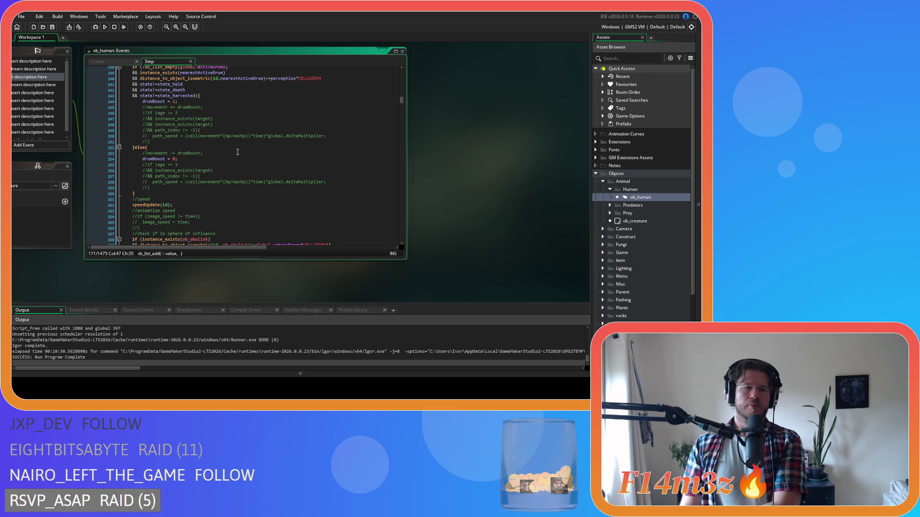
{"action": "left_click", "coordinate": [244, 109]}
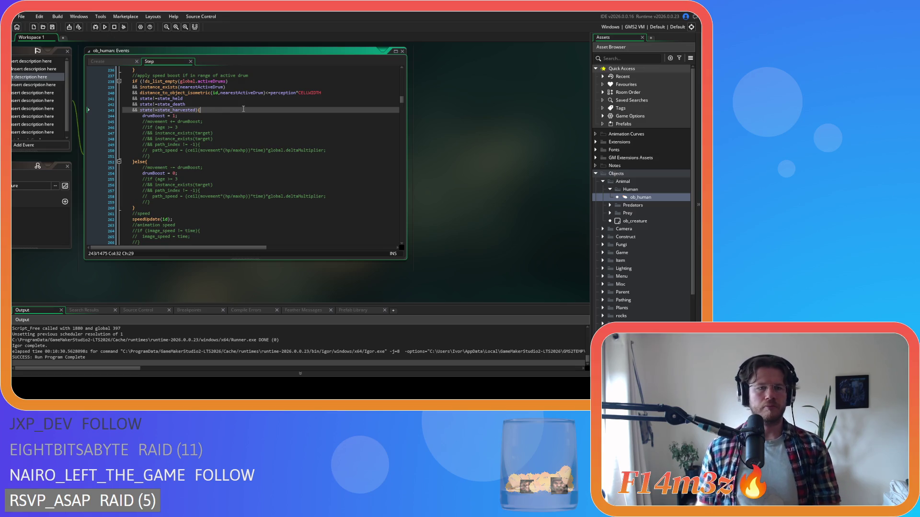
{"action": "middle_click", "coordinate": [151, 218]}
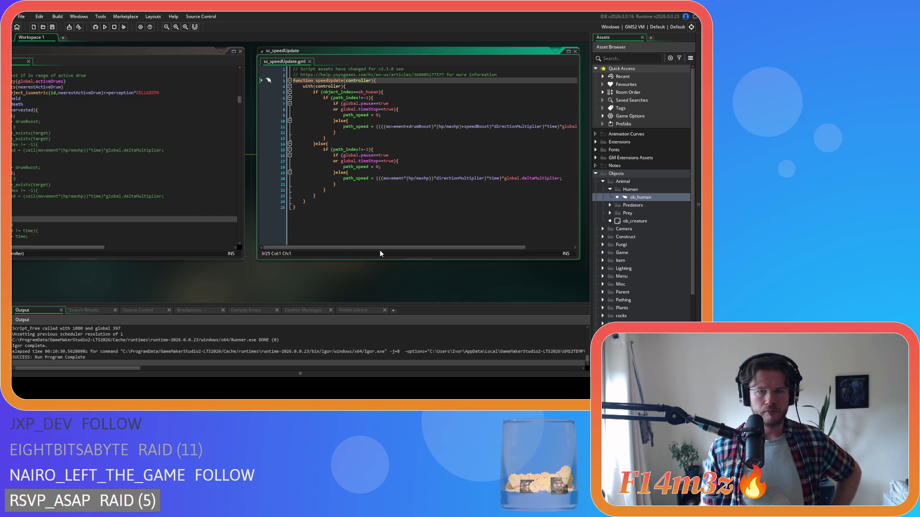
- Scroll the sc_speedUpdate window sideways and close it with Ctrl+W
{"action": "left_click_drag", "start_coordinate": [386, 248], "coordinate": [427, 250]}
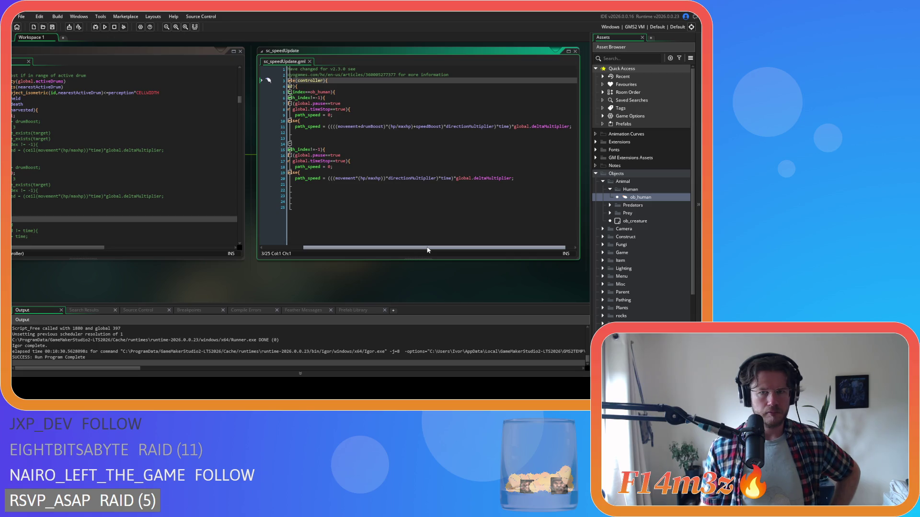
{"action": "left_click_drag", "start_coordinate": [428, 249], "coordinate": [345, 218]}
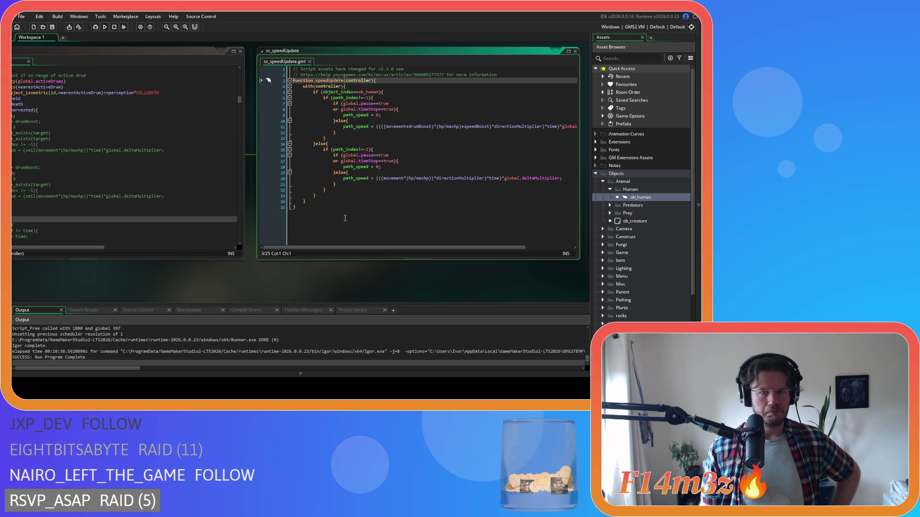
{"action": "key", "text": "ctrl+w"}
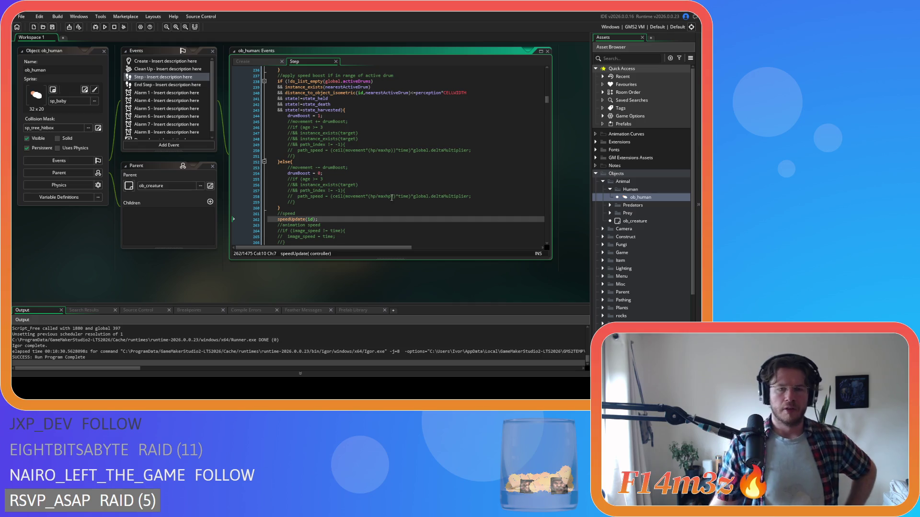
- Close every workspace window through the right-click Windows > Close All menu
{"action": "left_click", "coordinate": [400, 214]}
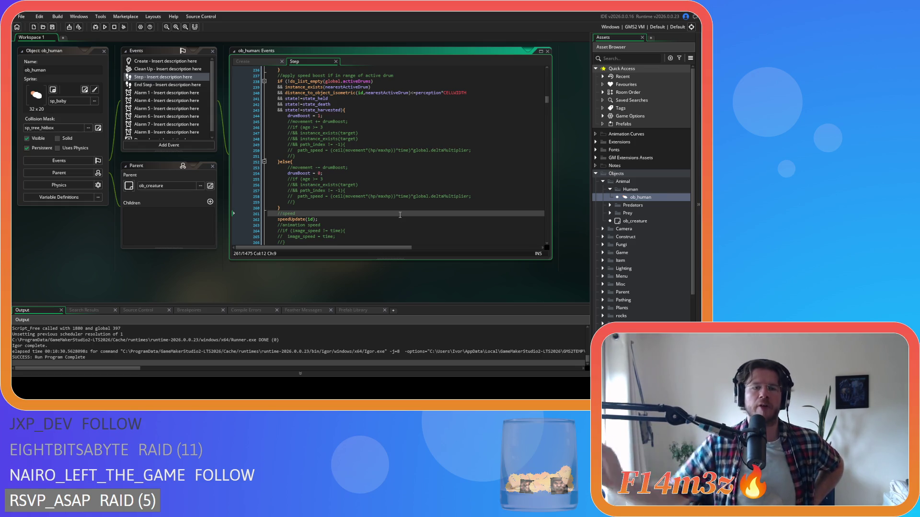
{"action": "left_click", "coordinate": [109, 185]}
{"action": "right_click", "coordinate": [76, 241]}
{"action": "mouse_move", "coordinate": [87, 252]}
{"action": "left_click", "coordinate": [122, 267]}
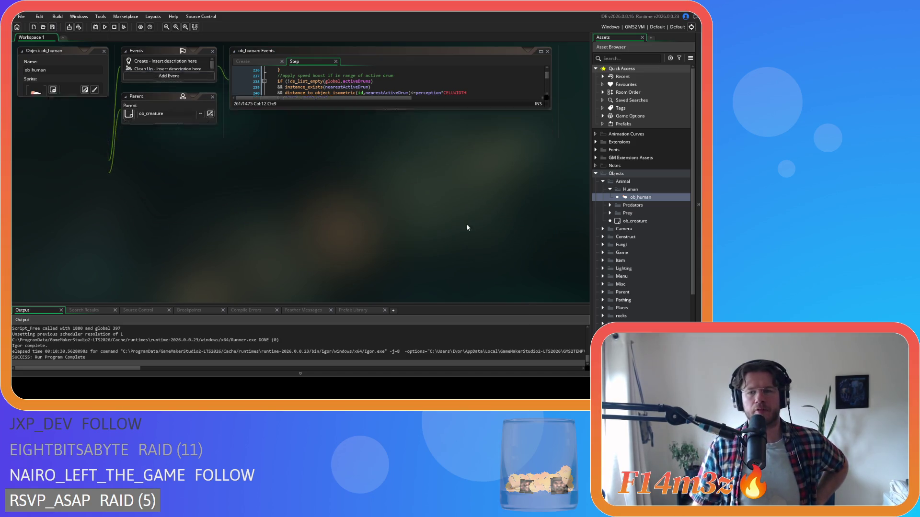
- Collapse the asset folders, re-expand Objects > Animal > Human, and reopen ob_human
{"action": "left_click", "coordinate": [609, 190]}
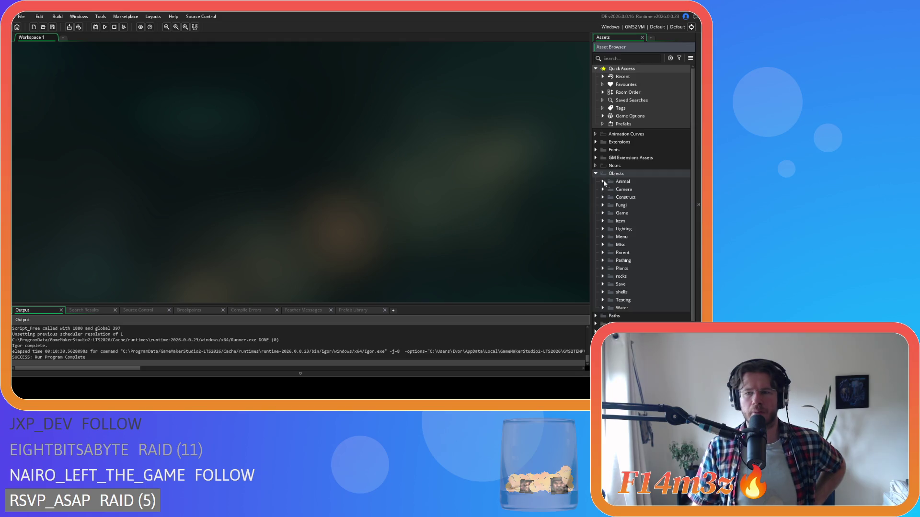
{"action": "left_click", "coordinate": [595, 173]}
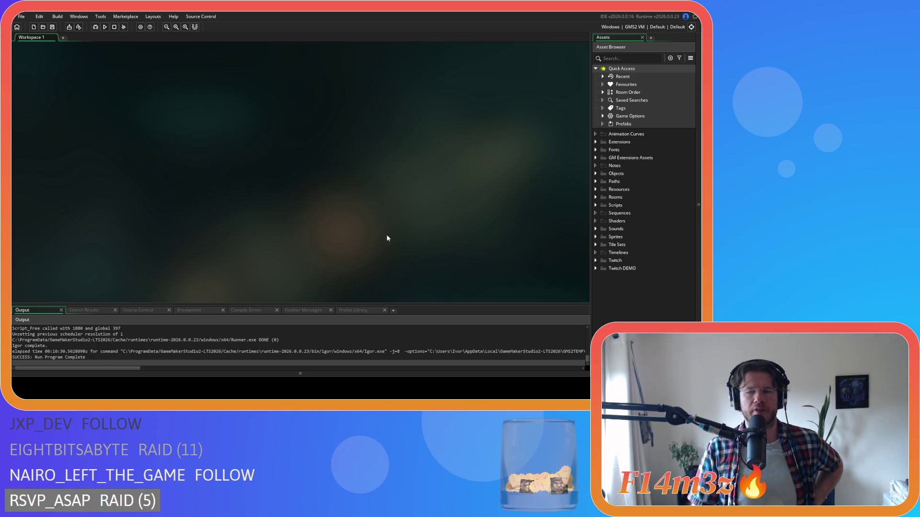
{"action": "left_click", "coordinate": [596, 205]}
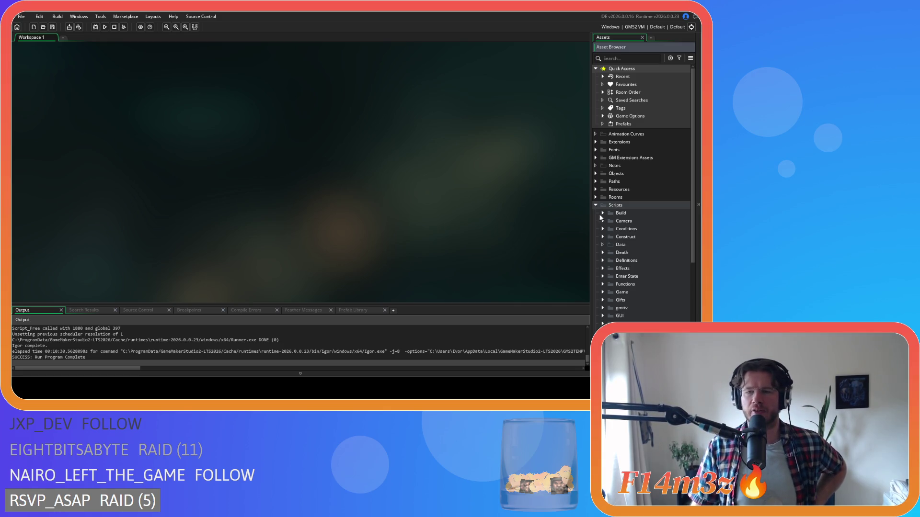
{"action": "left_click", "coordinate": [596, 206]}
{"action": "left_click", "coordinate": [596, 174]}
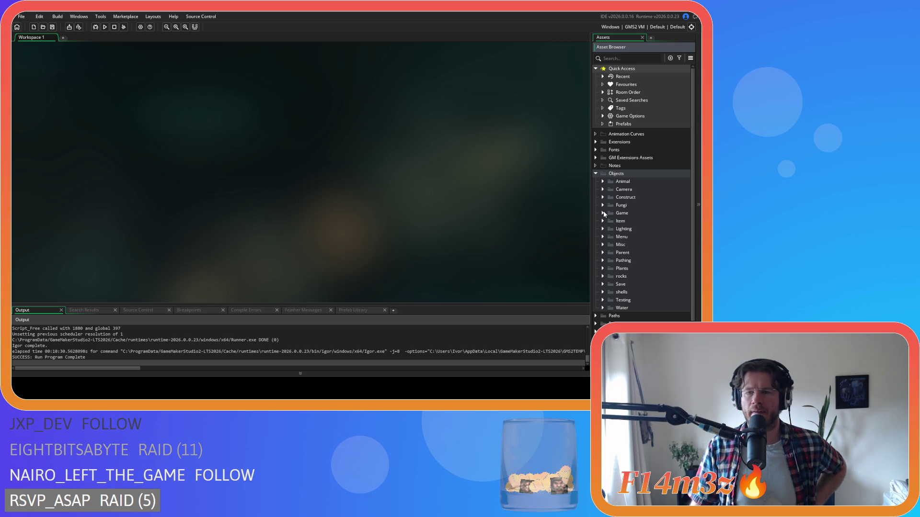
{"action": "left_click", "coordinate": [602, 181]}
{"action": "left_click", "coordinate": [610, 189]}
{"action": "double_click", "coordinate": [625, 198]}
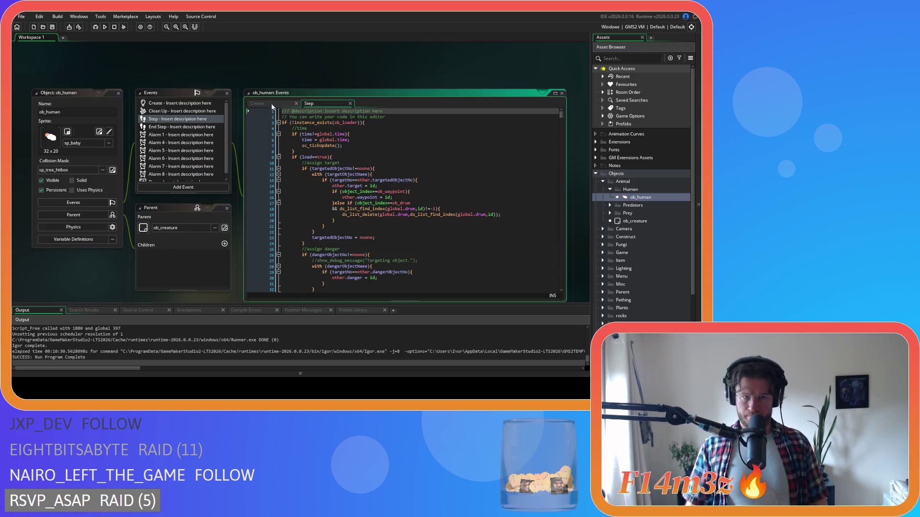
- Search ob_human's Create code for 'state_heal' and place the caret on line 4306
{"action": "left_click", "coordinate": [257, 104]}
{"action": "left_click", "coordinate": [338, 174]}
{"action": "key", "text": "ctrl+f"}
{"action": "type", "text": "state_heal"}
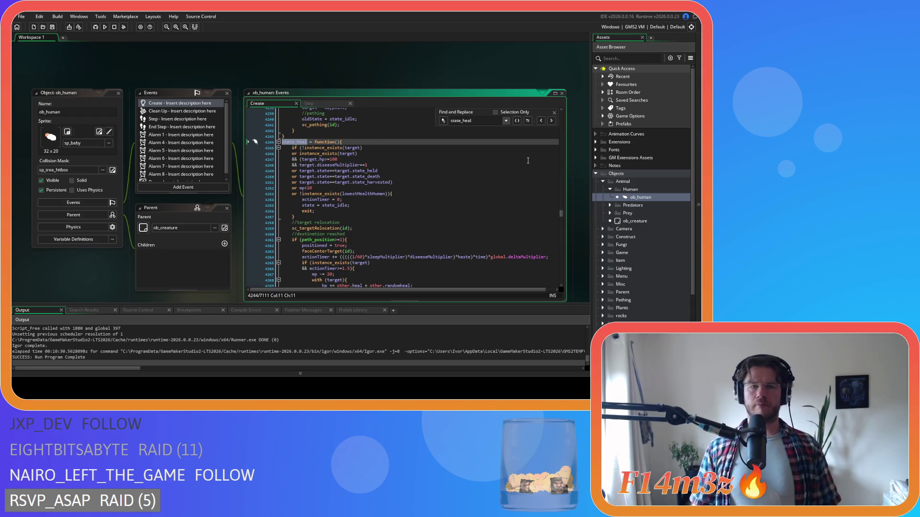
{"action": "scroll", "coordinate": [489, 202], "scroll_direction": "down", "scroll_amount": 2}
{"action": "scroll", "coordinate": [489, 203], "scroll_direction": "down", "scroll_amount": 4}
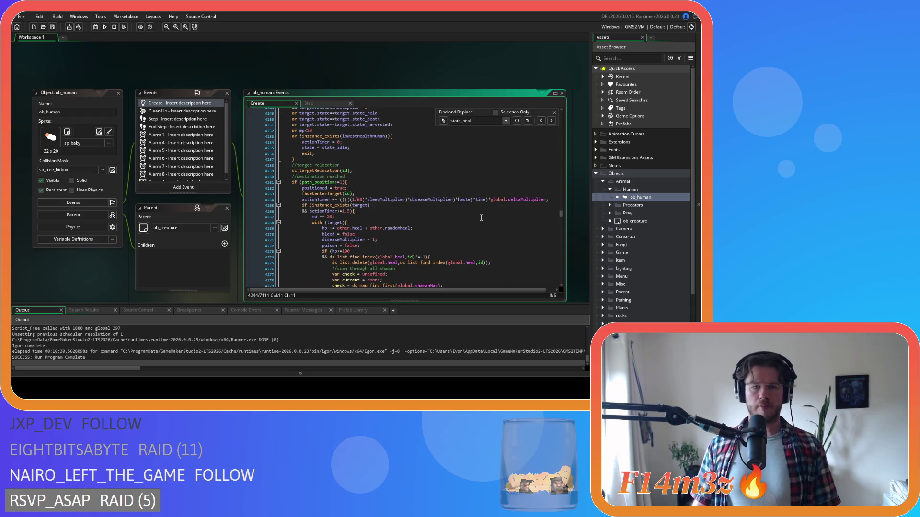
{"action": "scroll", "coordinate": [481, 218], "scroll_direction": "down", "scroll_amount": 5}
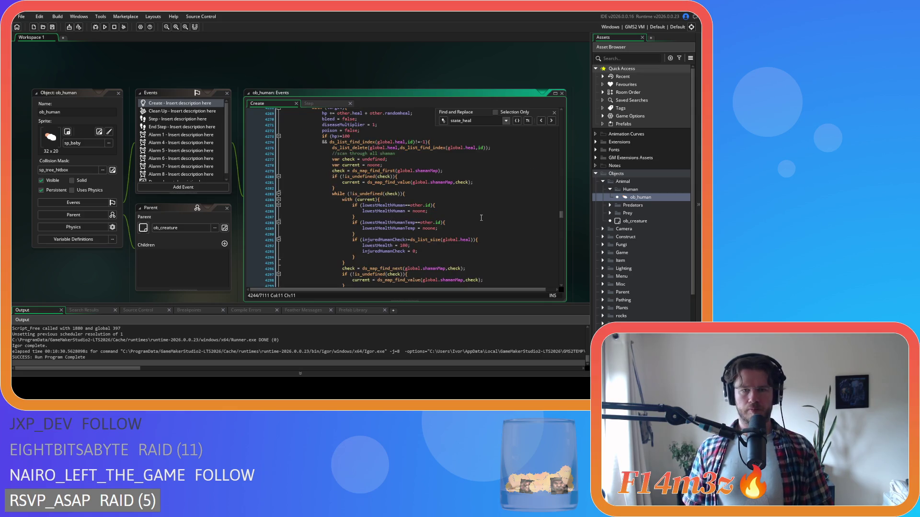
{"action": "scroll", "coordinate": [481, 217], "scroll_direction": "down", "scroll_amount": 8}
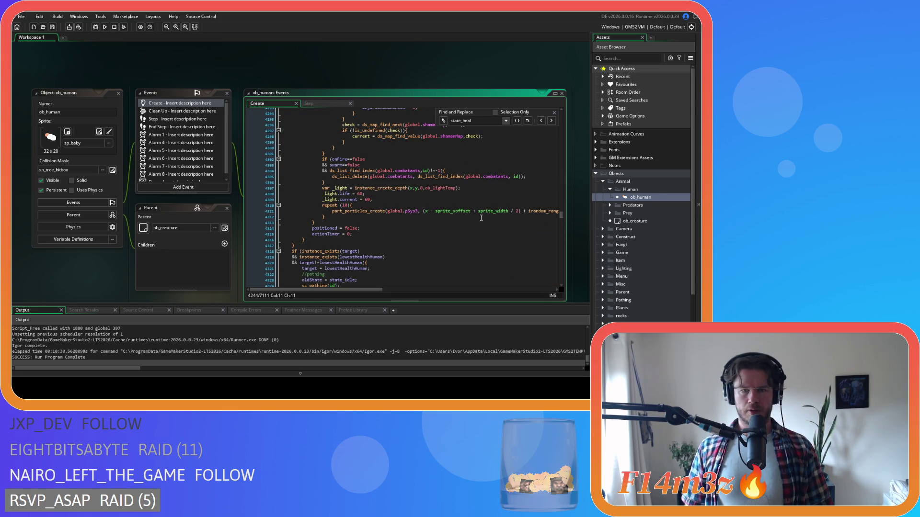
{"action": "left_click", "coordinate": [352, 183]}
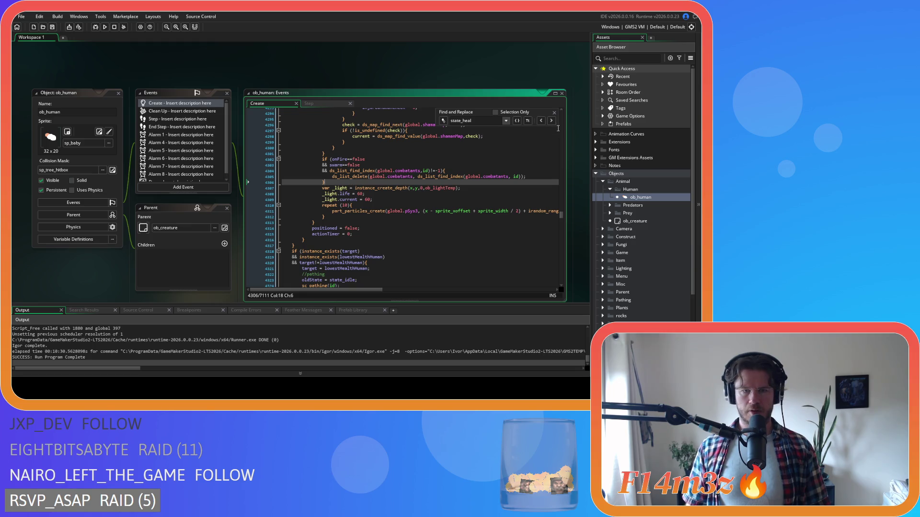
- Close the search bar and scroll up to line 4268 in the healing block
{"action": "left_click", "coordinate": [555, 113]}
{"action": "scroll", "coordinate": [407, 201], "scroll_direction": "up", "scroll_amount": 1}
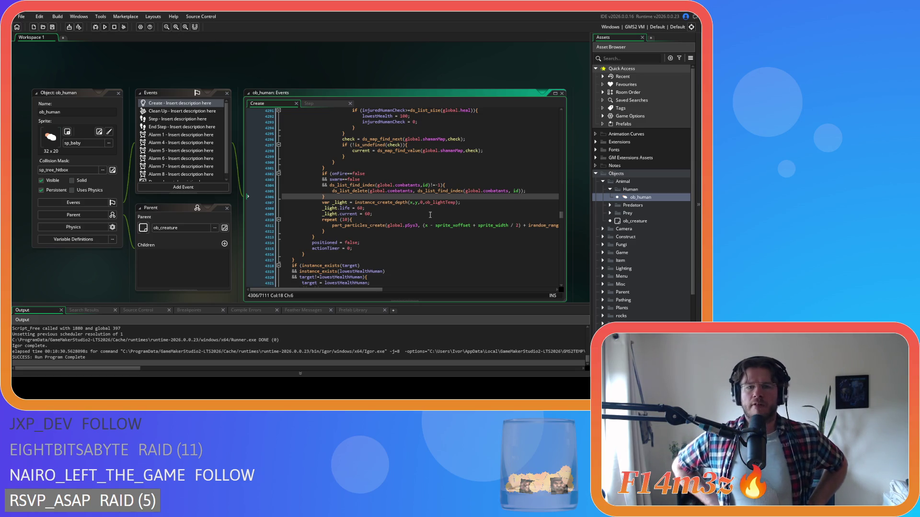
{"action": "scroll", "coordinate": [431, 215], "scroll_direction": "up", "scroll_amount": 9}
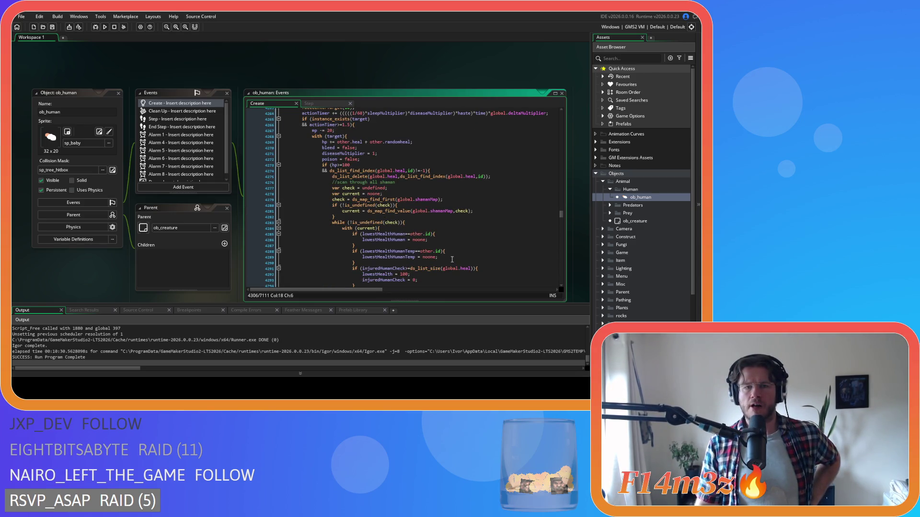
{"action": "scroll", "coordinate": [452, 259], "scroll_direction": "up", "scroll_amount": 1}
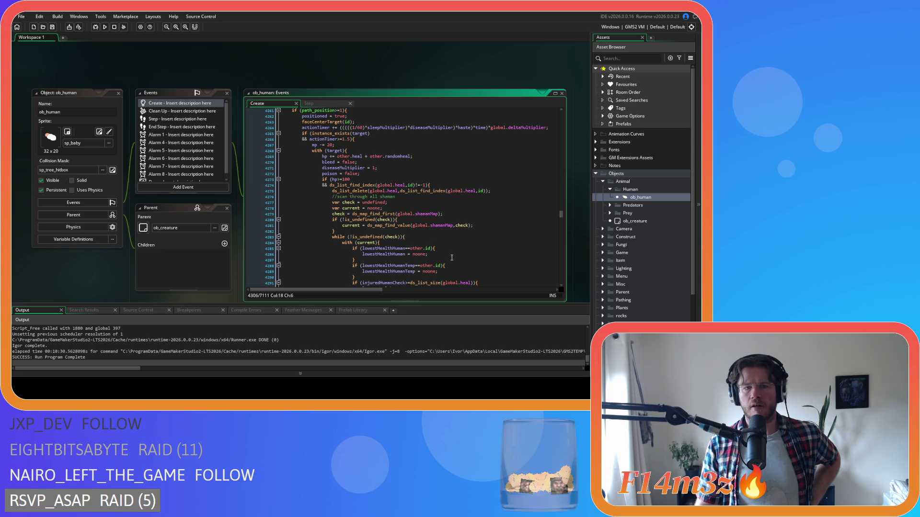
{"action": "left_click", "coordinate": [369, 151]}
{"action": "scroll", "coordinate": [367, 151], "scroll_direction": "down", "scroll_amount": 9}
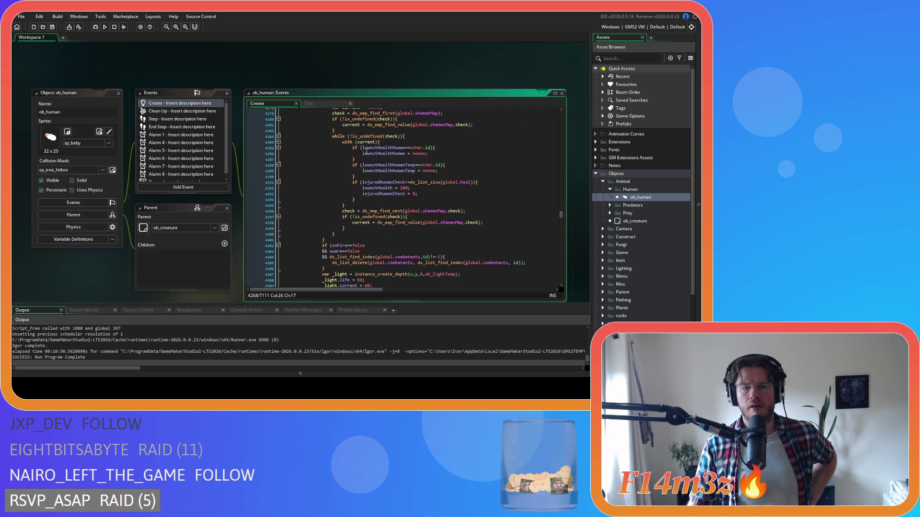
{"action": "scroll", "coordinate": [334, 222], "scroll_direction": "up", "scroll_amount": 8}
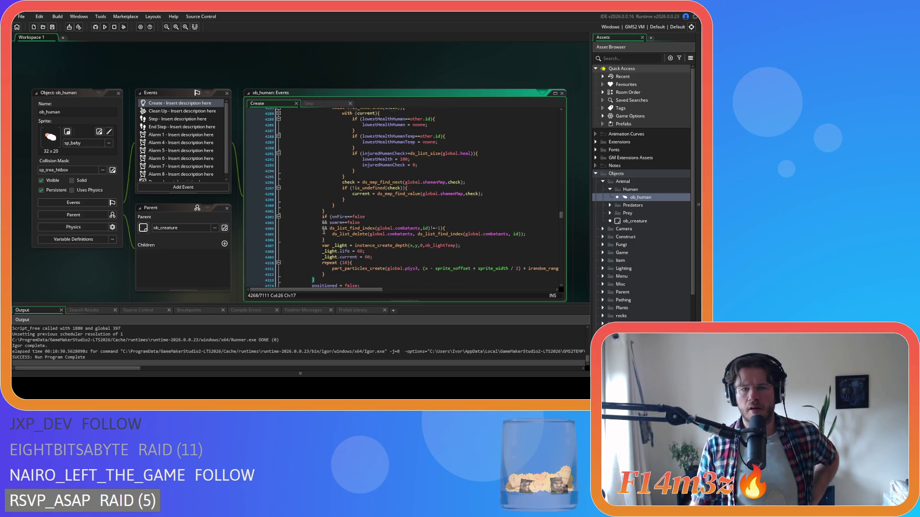
{"action": "left_click", "coordinate": [440, 157]}
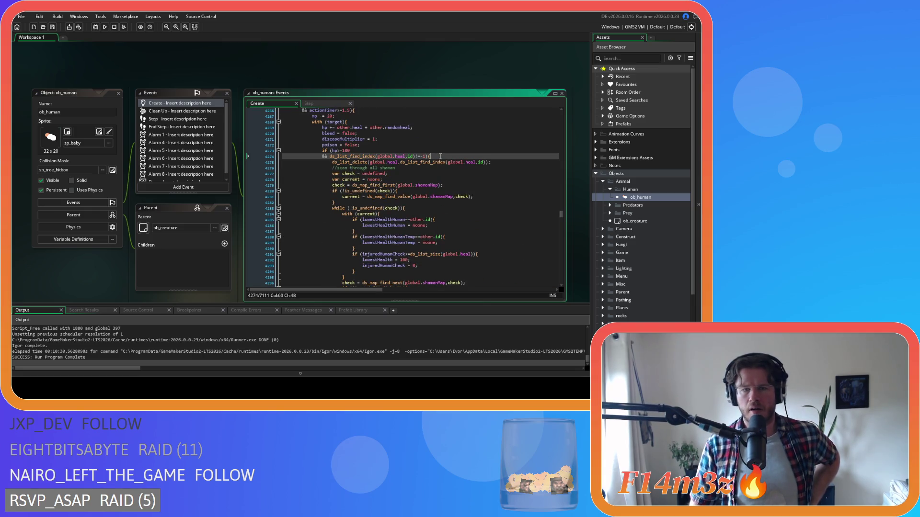
{"action": "scroll", "coordinate": [443, 157], "scroll_direction": "down", "scroll_amount": 7}
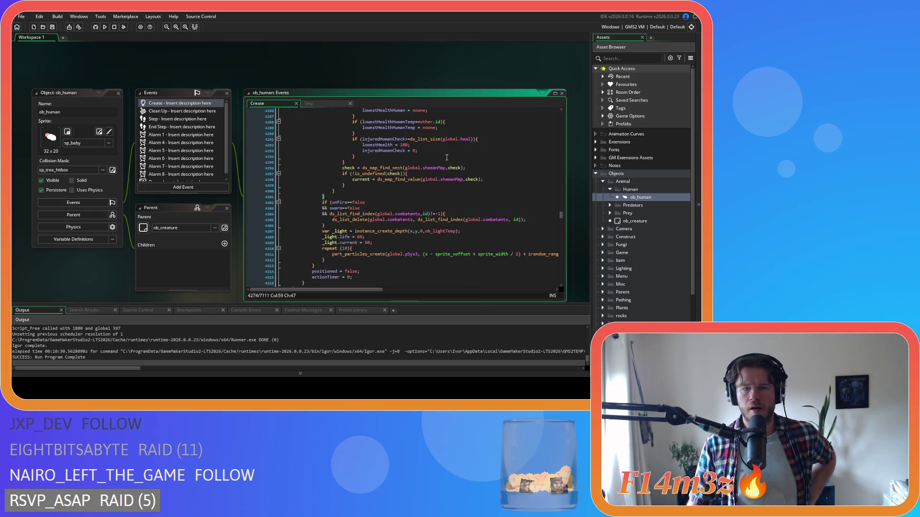
{"action": "scroll", "coordinate": [447, 157], "scroll_direction": "up", "scroll_amount": 7}
{"action": "scroll", "coordinate": [446, 158], "scroll_direction": "down", "scroll_amount": 7}
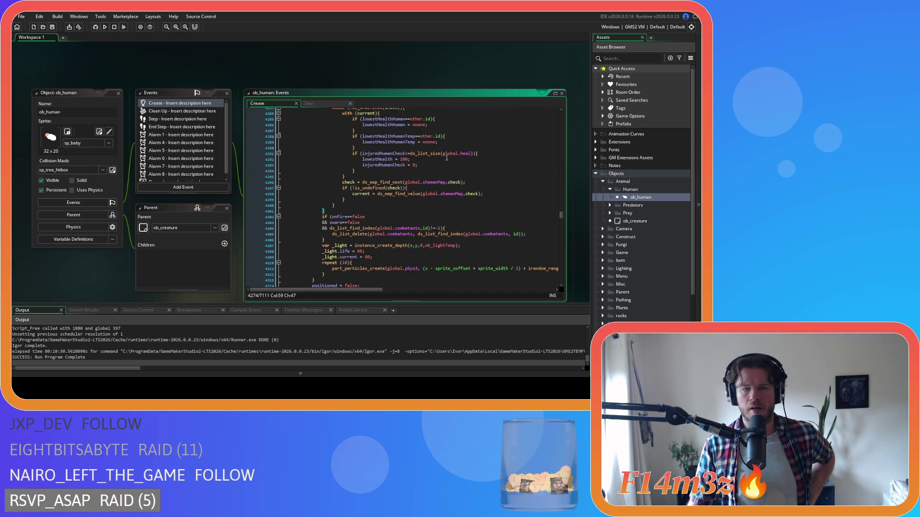
{"action": "scroll", "coordinate": [447, 157], "scroll_direction": "up", "scroll_amount": 4}
{"action": "scroll", "coordinate": [446, 158], "scroll_direction": "down", "scroll_amount": 4}
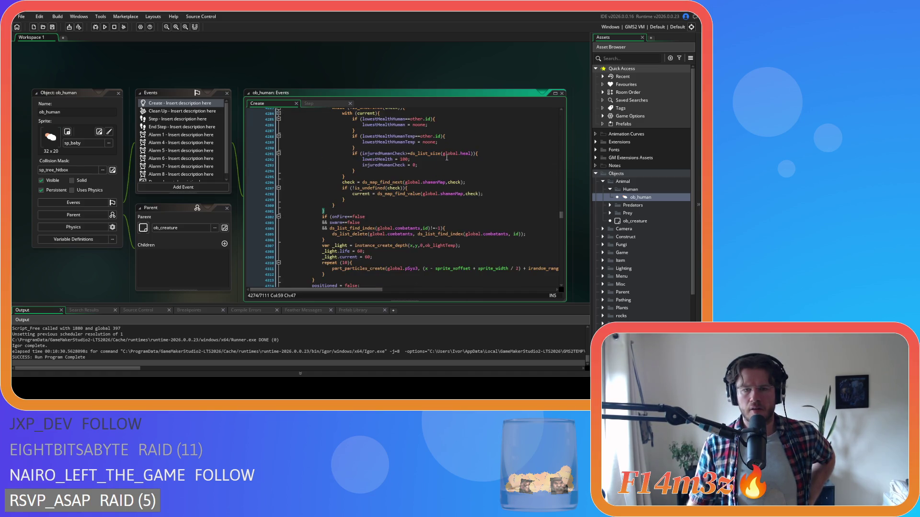
{"action": "scroll", "coordinate": [446, 157], "scroll_direction": "up", "scroll_amount": 4}
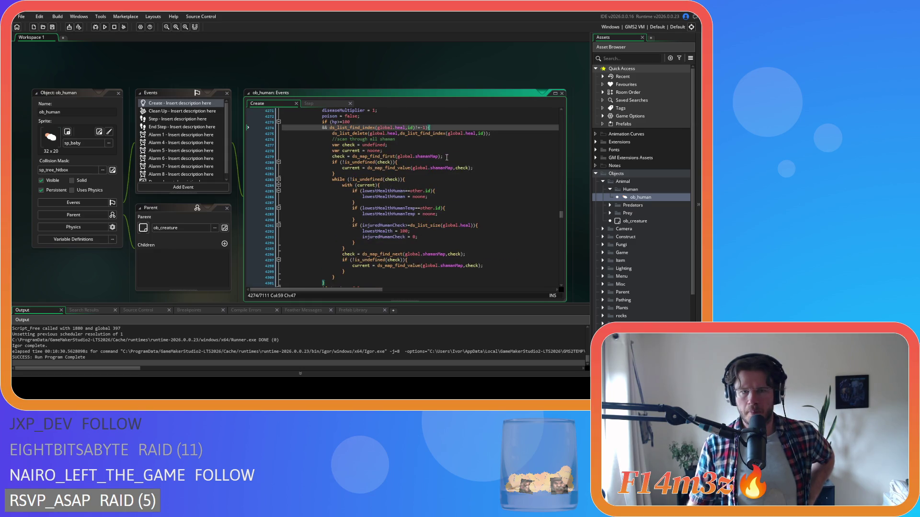
{"action": "scroll", "coordinate": [447, 156], "scroll_direction": "down", "scroll_amount": 5}
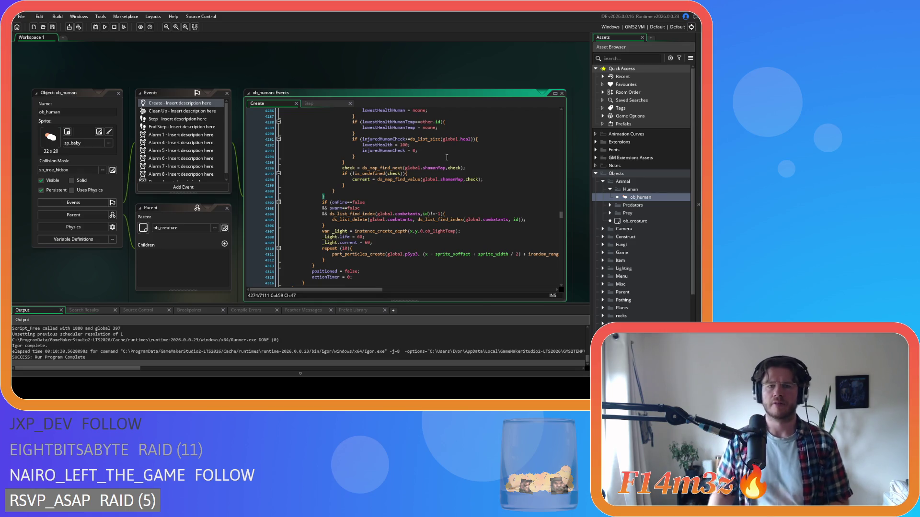
{"action": "scroll", "coordinate": [447, 157], "scroll_direction": "up", "scroll_amount": 8}
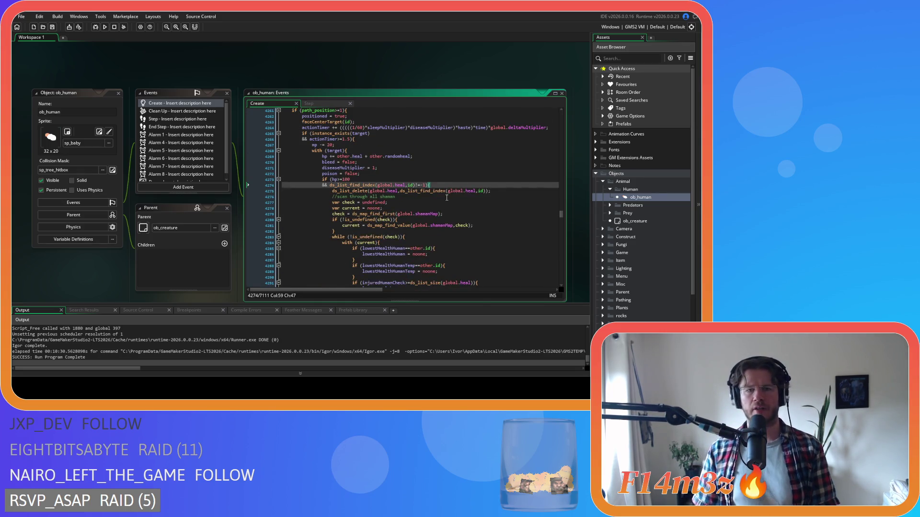
{"action": "scroll", "coordinate": [447, 197], "scroll_direction": "down", "scroll_amount": 3}
{"action": "scroll", "coordinate": [390, 193], "scroll_direction": "up", "scroll_amount": 2}
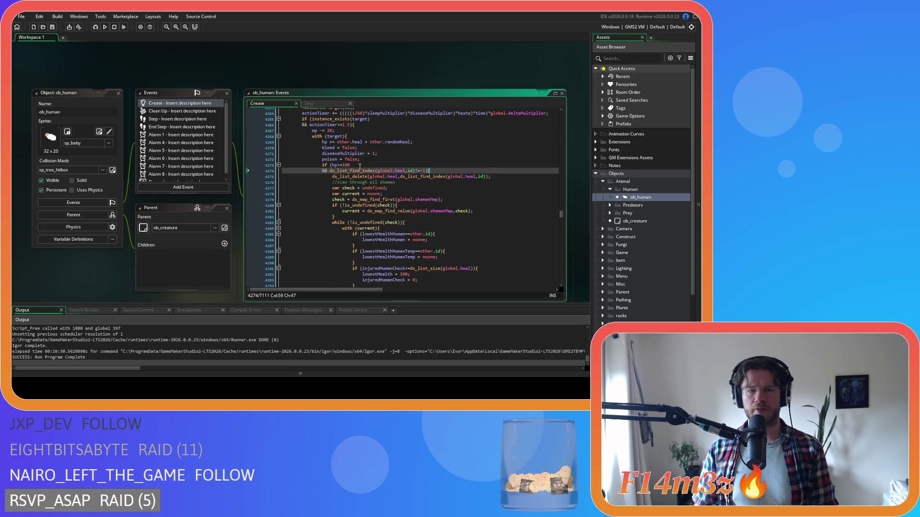
{"action": "scroll", "coordinate": [340, 187], "scroll_direction": "down", "scroll_amount": 3}
{"action": "scroll", "coordinate": [350, 191], "scroll_direction": "up", "scroll_amount": 5}
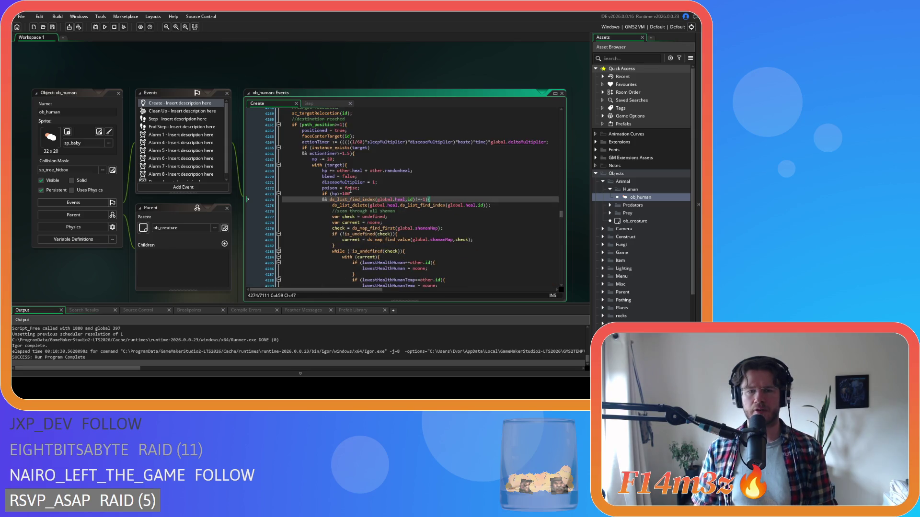
{"action": "scroll", "coordinate": [425, 201], "scroll_direction": "down", "scroll_amount": 3}
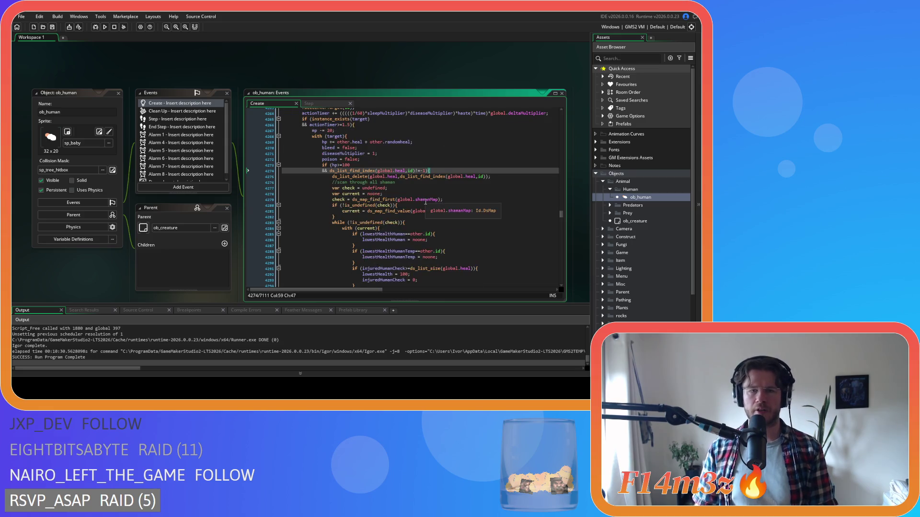
{"action": "scroll", "coordinate": [425, 202], "scroll_direction": "down", "scroll_amount": 2}
{"action": "scroll", "coordinate": [426, 202], "scroll_direction": "down", "scroll_amount": 3}
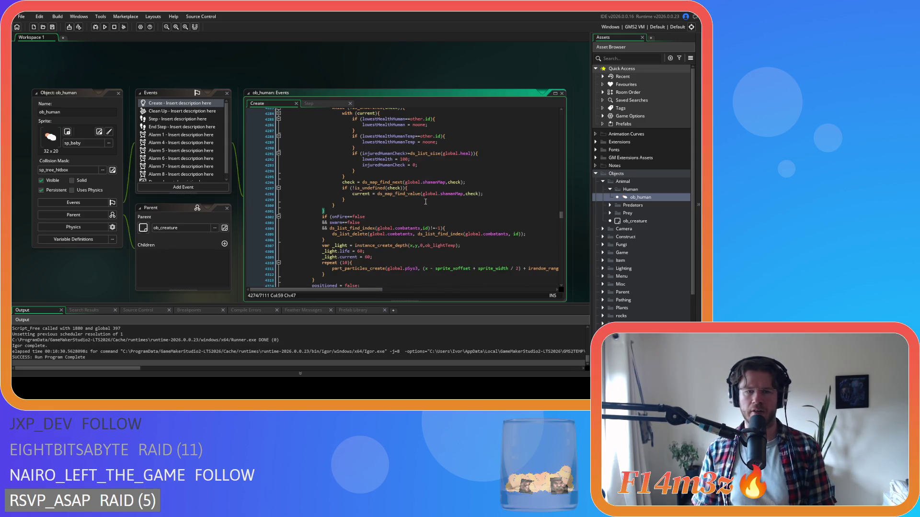
{"action": "left_click", "coordinate": [385, 218]}
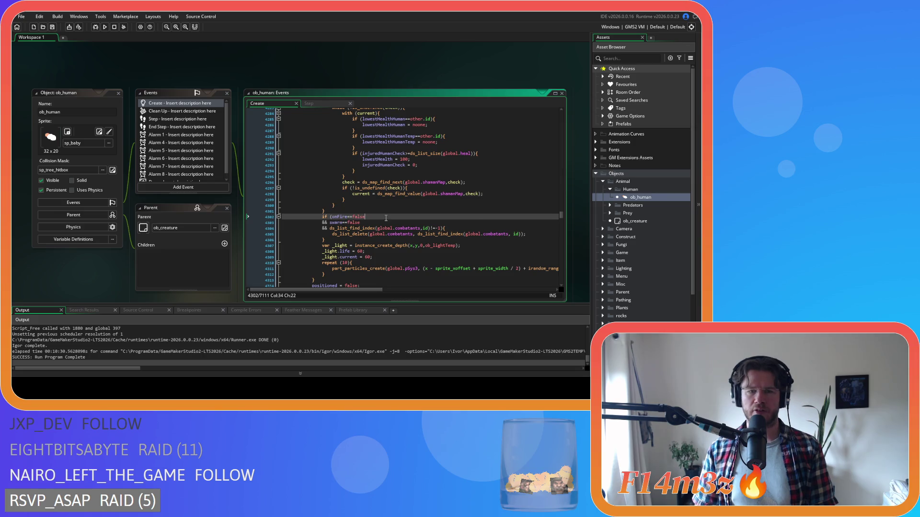
{"action": "left_click_drag", "start_coordinate": [370, 223], "coordinate": [329, 223]}
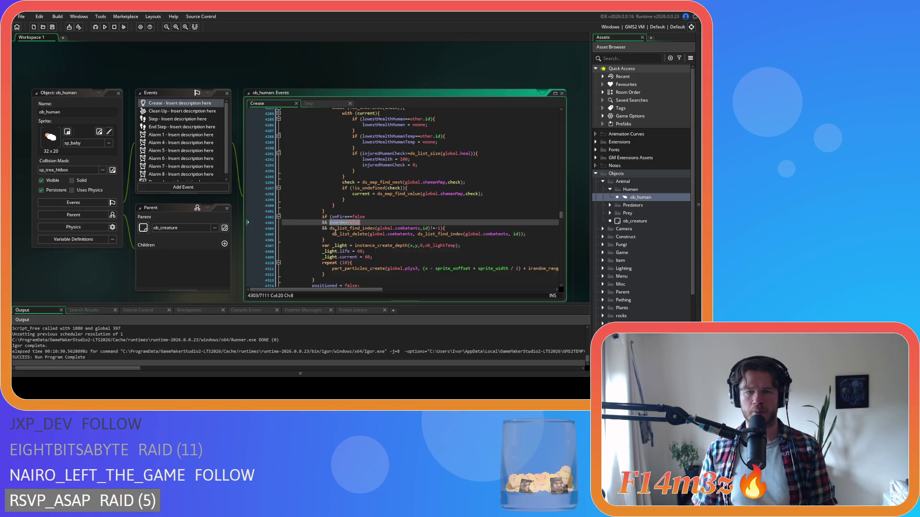
{"action": "left_click", "coordinate": [389, 228]}
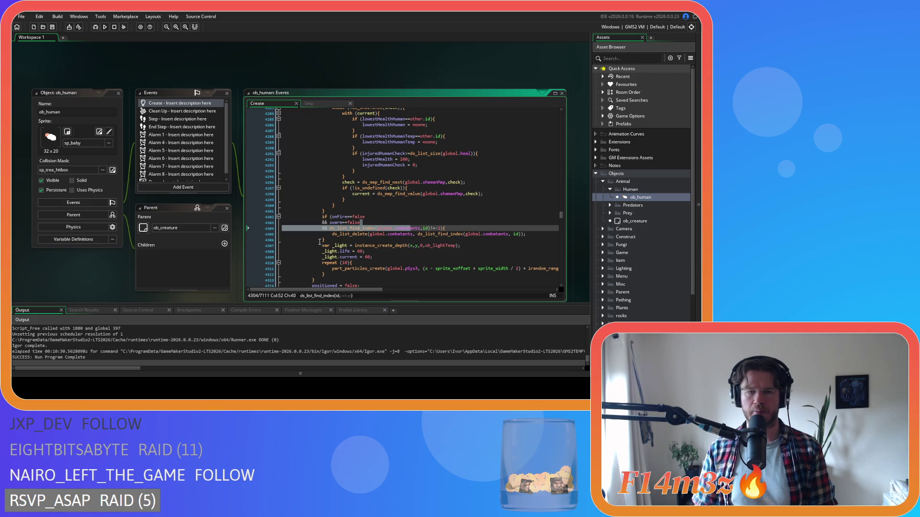
{"action": "left_click_drag", "start_coordinate": [326, 240], "coordinate": [312, 233]}
{"action": "key", "text": "Right"}
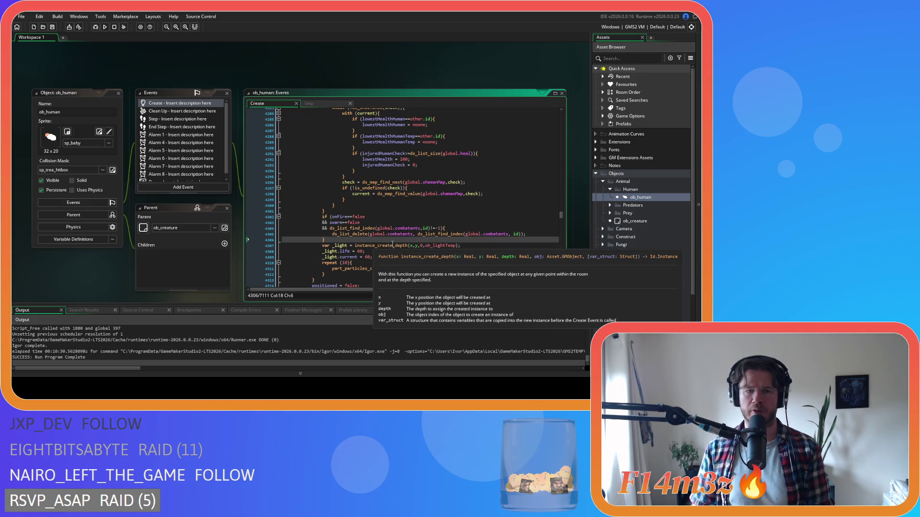
{"action": "scroll", "coordinate": [516, 248], "scroll_direction": "down", "scroll_amount": 2}
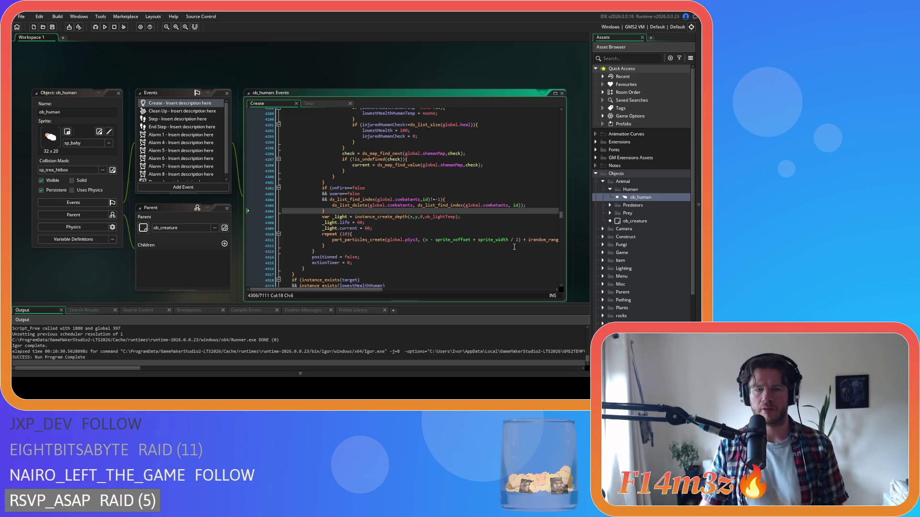
{"action": "scroll", "coordinate": [514, 247], "scroll_direction": "down", "scroll_amount": 5}
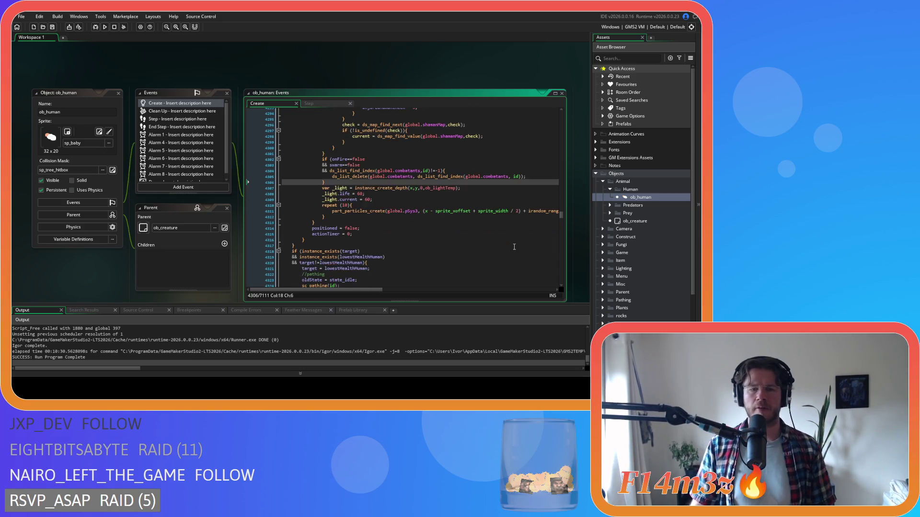
{"action": "scroll", "coordinate": [513, 240], "scroll_direction": "up", "scroll_amount": 7}
{"action": "left_click", "coordinate": [476, 231]}
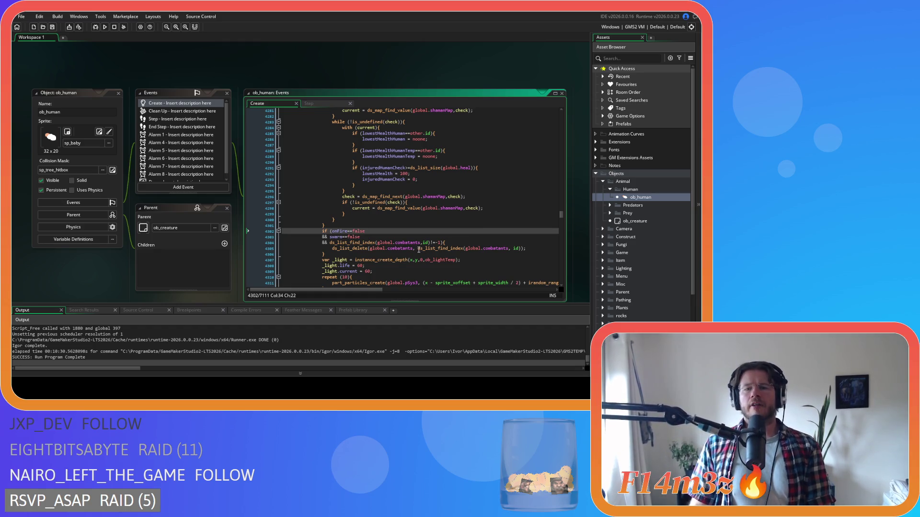
- Remove the stray spaces before ds_list_find_index and id on line 4305 and save
{"action": "left_click", "coordinate": [418, 250]}
{"action": "key", "text": "BackSpace"}
{"action": "key", "text": "Delete"}
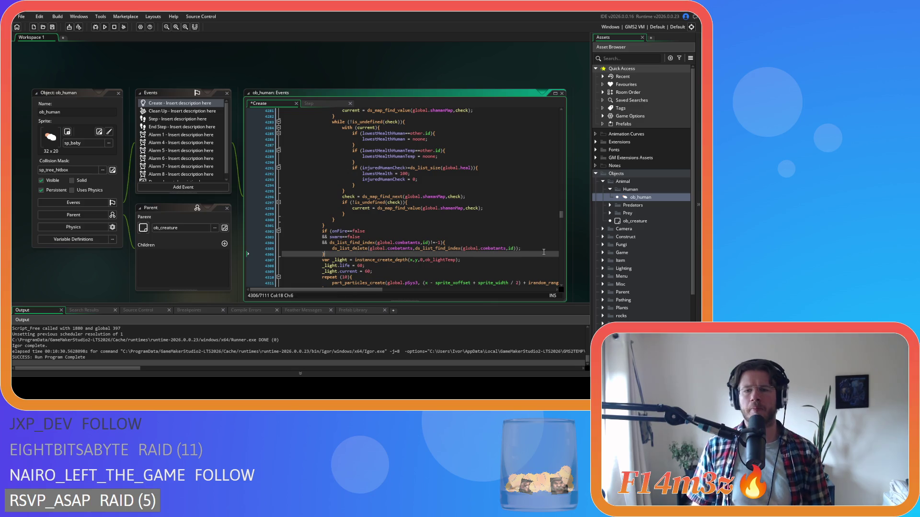
{"action": "left_click", "coordinate": [542, 249]}
{"action": "key", "text": "ctrl+s"}
- Open sc_effectPoison from Scripts > Effects, review its poison damage branch, then close it
{"action": "scroll", "coordinate": [434, 259], "scroll_direction": "down", "scroll_amount": 2}
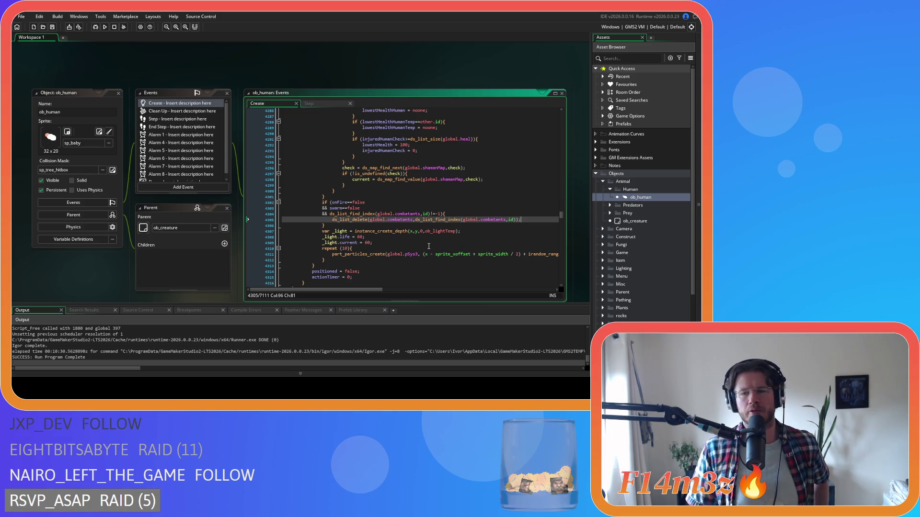
{"action": "scroll", "coordinate": [618, 268], "scroll_direction": "down", "scroll_amount": 4}
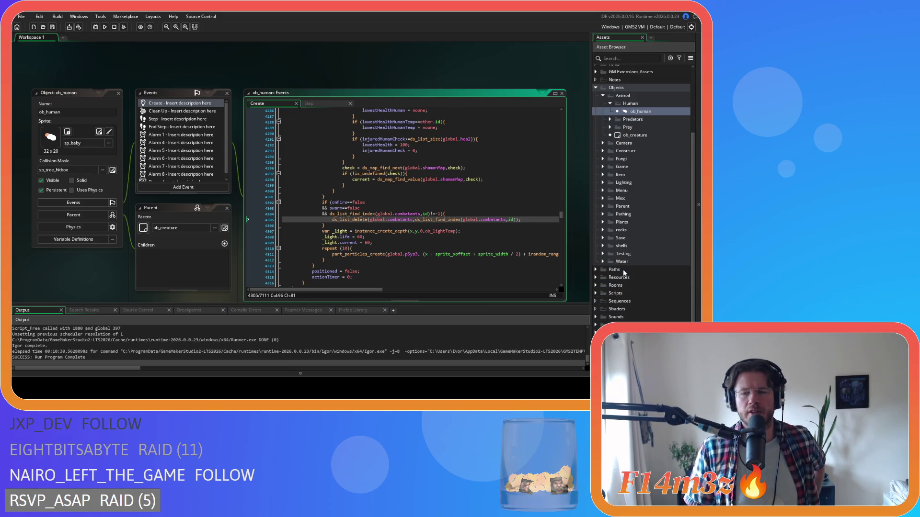
{"action": "left_click", "coordinate": [596, 293]}
{"action": "scroll", "coordinate": [605, 258], "scroll_direction": "down", "scroll_amount": 5}
{"action": "left_click", "coordinate": [603, 241]}
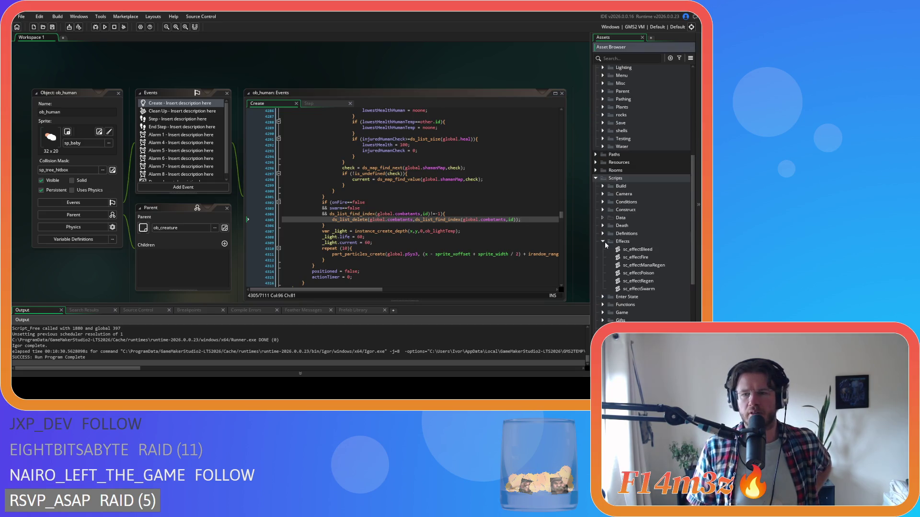
{"action": "double_click", "coordinate": [637, 273]}
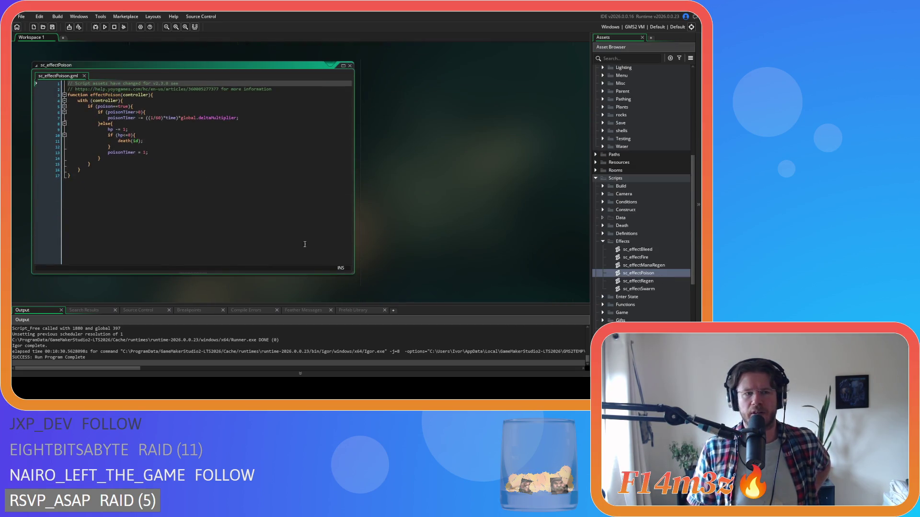
{"action": "mouse_move", "coordinate": [198, 106]}
{"action": "left_mouse_down"}
{"action": "mouse_move", "coordinate": [154, 144]}
{"action": "mouse_move", "coordinate": [149, 177]}
{"action": "left_mouse_up"}
{"action": "left_click_drag", "start_coordinate": [195, 214], "coordinate": [158, 153]}
{"action": "left_click_drag", "start_coordinate": [114, 124], "coordinate": [201, 154]}
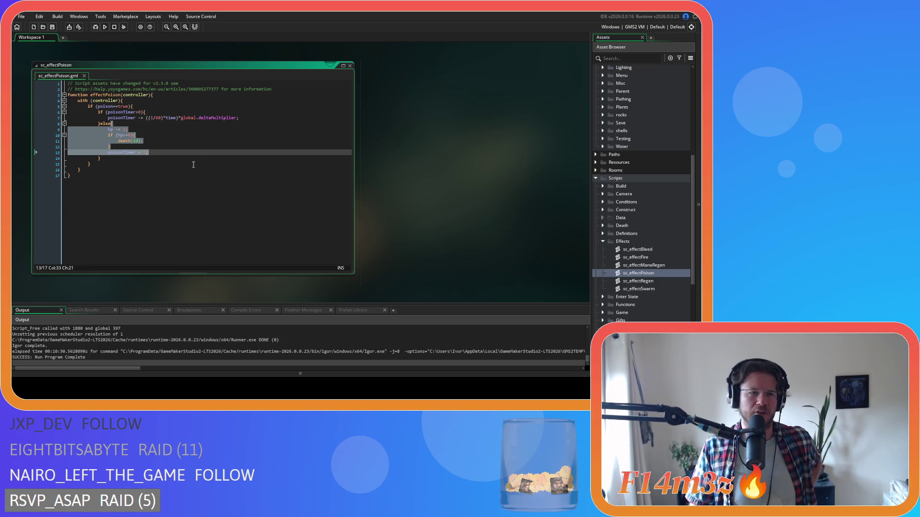
{"action": "left_click", "coordinate": [350, 65]}
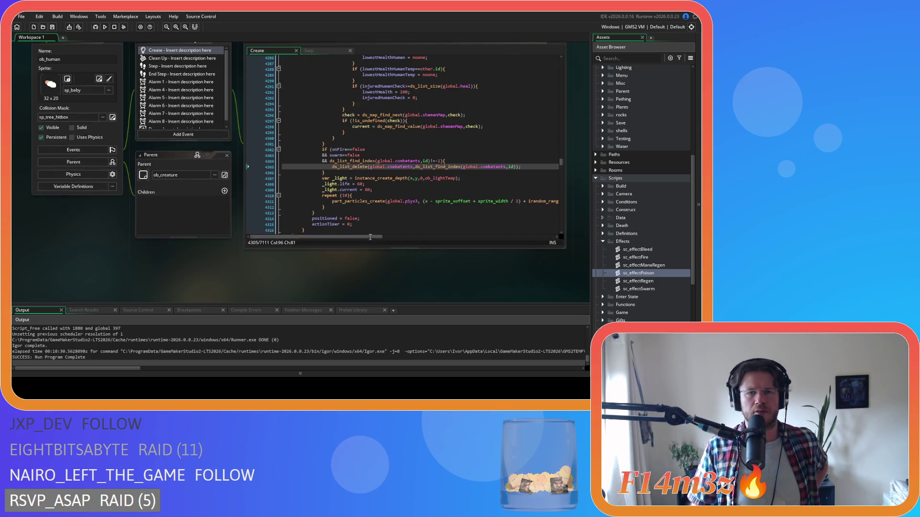
{"action": "scroll", "coordinate": [356, 274], "scroll_direction": "up", "scroll_amount": 1}
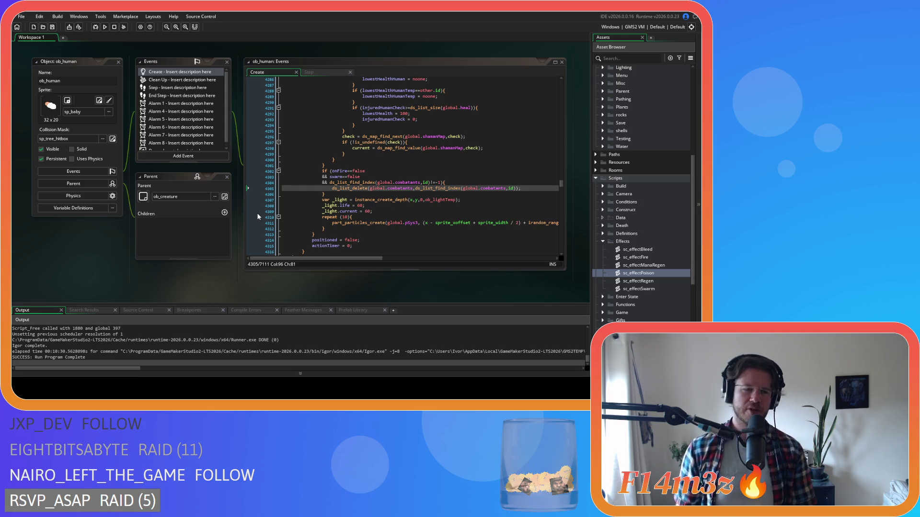
- Bring up the workspace's window-management context menu
{"action": "right_click", "coordinate": [68, 286]}
- Close all editor windows and collapse the Effects, Scripts, Animal and Objects asset folders
{"action": "mouse_move", "coordinate": [91, 295]}
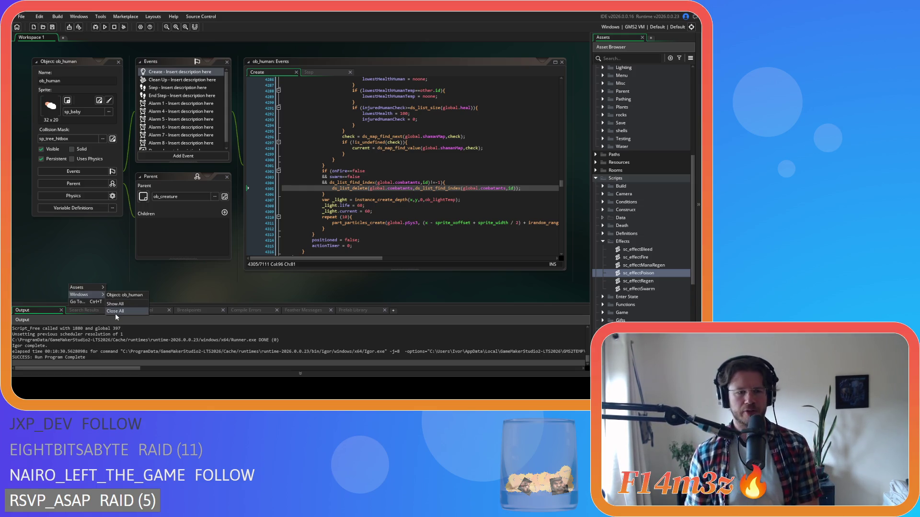
{"action": "left_click", "coordinate": [115, 312]}
{"action": "left_click", "coordinate": [602, 241]}
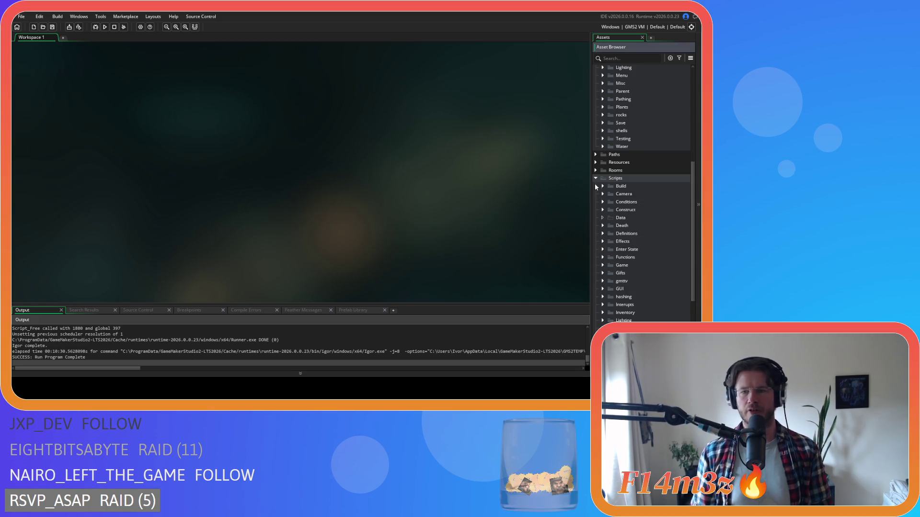
{"action": "left_click", "coordinate": [595, 178]}
{"action": "left_click", "coordinate": [602, 104]}
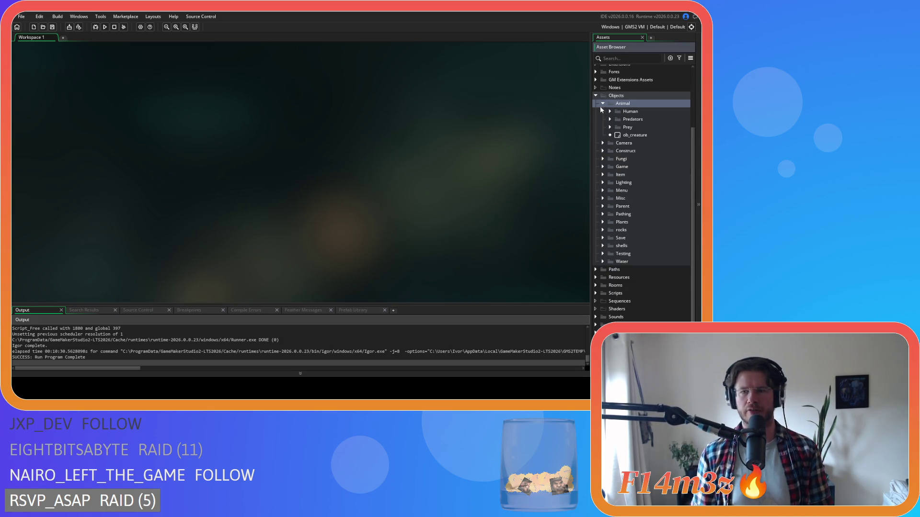
{"action": "left_click", "coordinate": [603, 103]}
{"action": "left_click", "coordinate": [595, 96]}
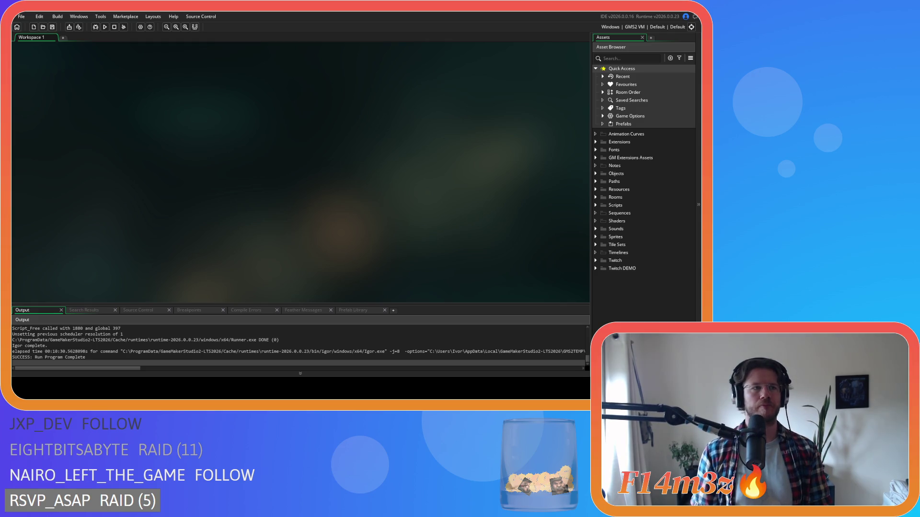
{"action": "left_click", "coordinate": [595, 173]}
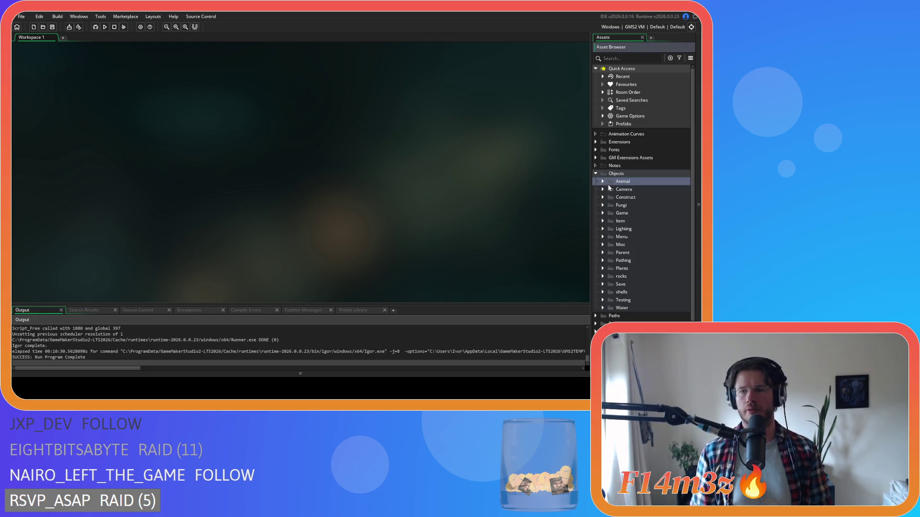
- Open ob_human from Objects > Animal > Human, then collapse the Objects folder
{"action": "left_click", "coordinate": [602, 182]}
{"action": "left_click", "coordinate": [610, 189]}
{"action": "left_click", "coordinate": [621, 198]}
{"action": "double_click", "coordinate": [621, 197]}
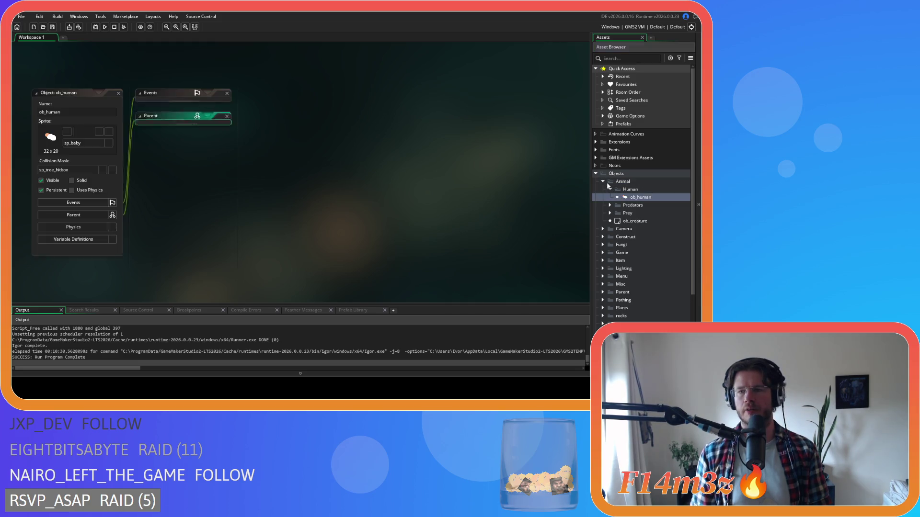
{"action": "left_click", "coordinate": [610, 190]}
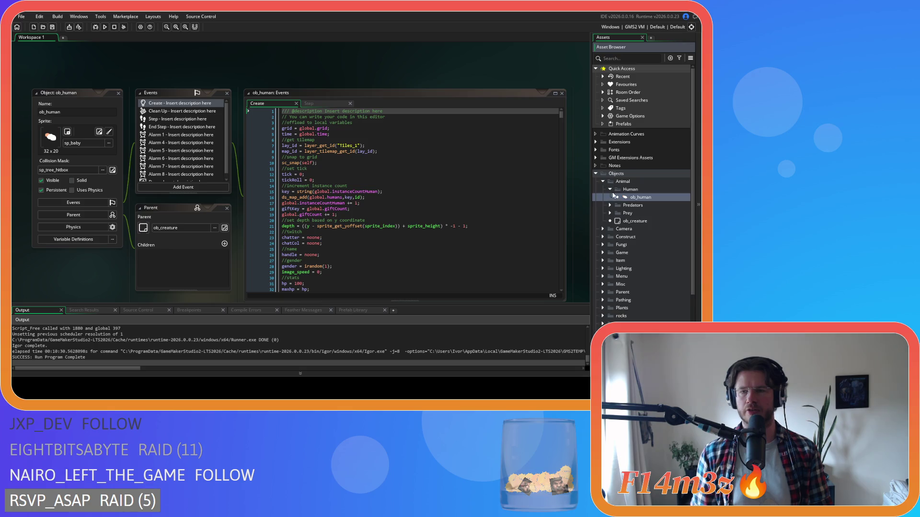
{"action": "left_click", "coordinate": [595, 172]}
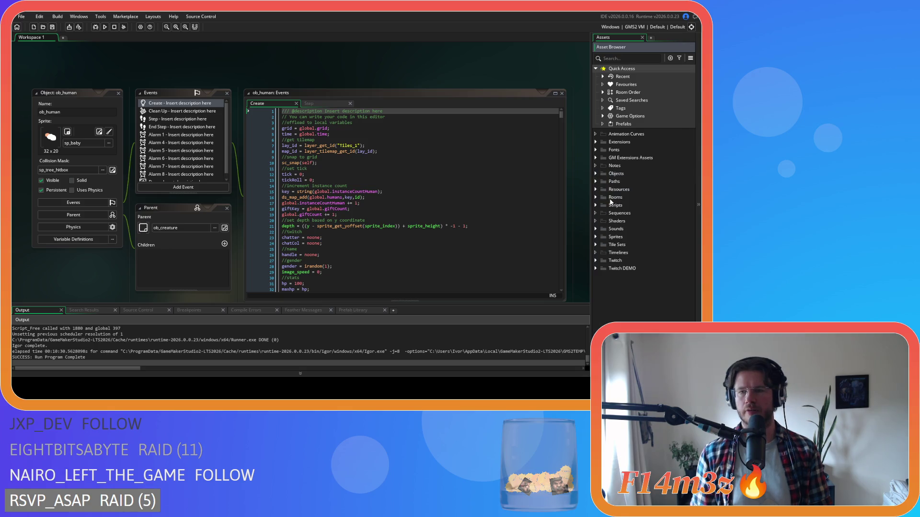
- Open the sc_stateConditions script from the Scripts > Conditions folder
{"action": "left_click", "coordinate": [598, 204]}
{"action": "scroll", "coordinate": [606, 219], "scroll_direction": "down", "scroll_amount": 3}
{"action": "left_click", "coordinate": [602, 186]}
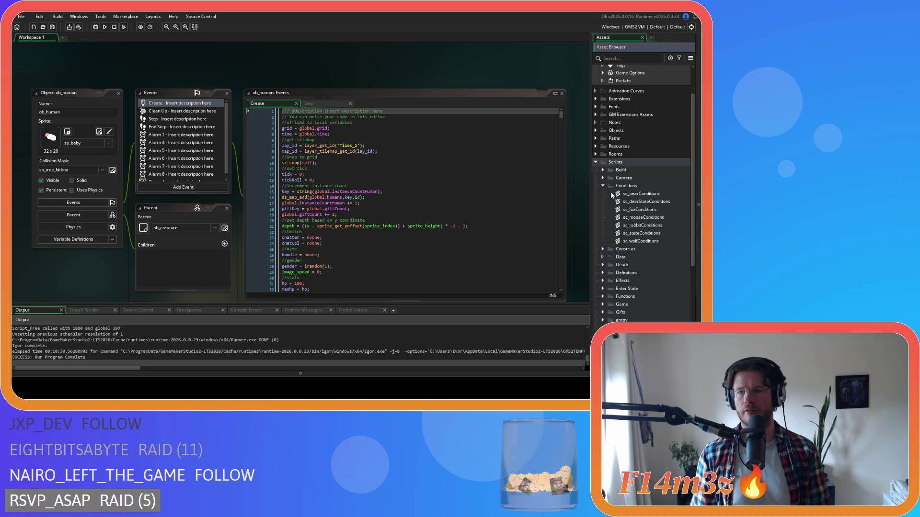
{"action": "left_click", "coordinate": [650, 233]}
{"action": "double_click", "coordinate": [641, 234]}
- Search for state_firewoodD and select the *3 multiplier at the end of line 2125
{"action": "key", "text": "ctrl+f"}
{"action": "type", "text": "state_firewoodD"}
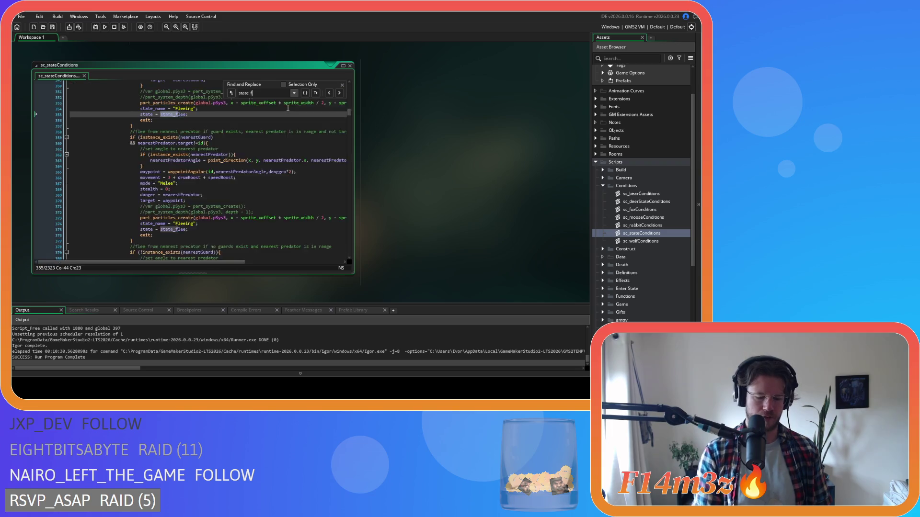
{"action": "scroll", "coordinate": [307, 209], "scroll_direction": "up", "scroll_amount": 7}
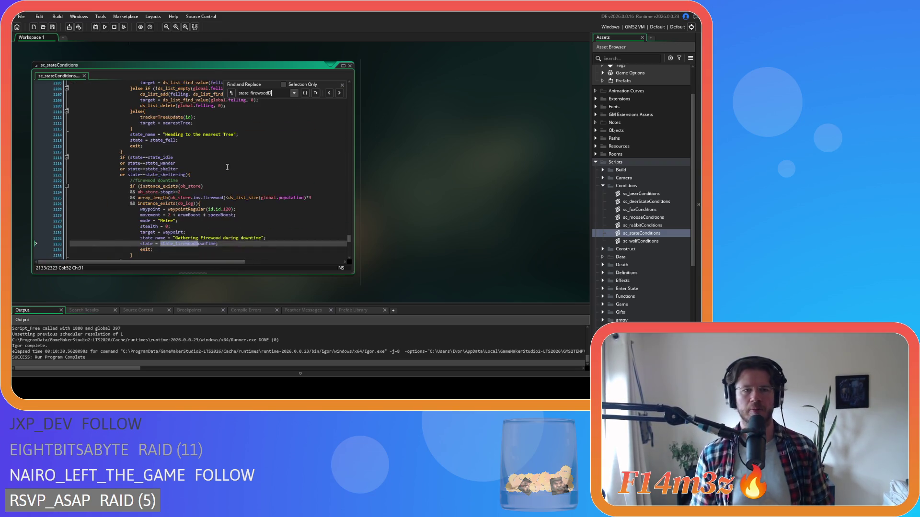
{"action": "left_click", "coordinate": [320, 198]}
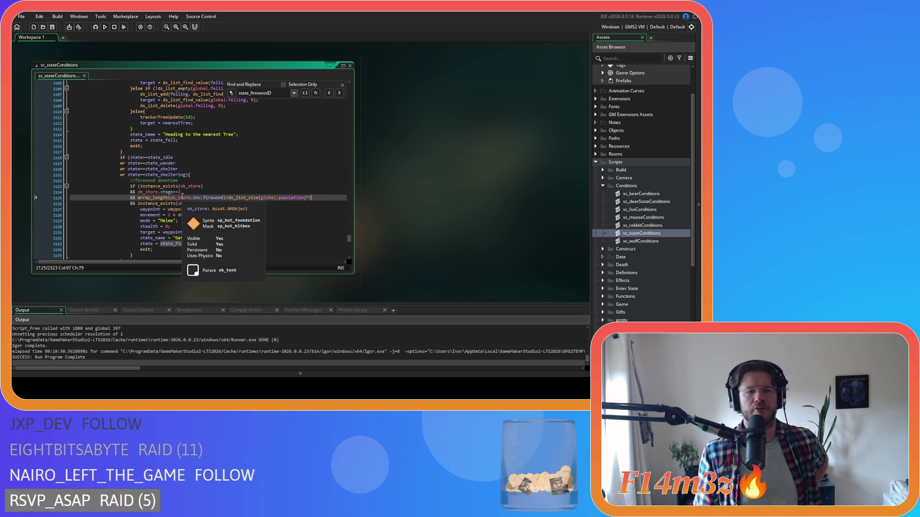
{"action": "left_click", "coordinate": [304, 198]}
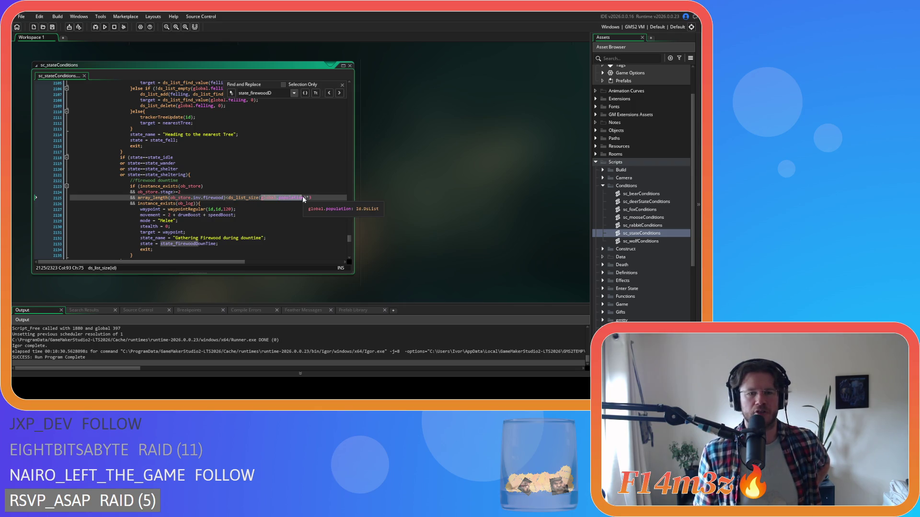
{"action": "left_click_drag", "start_coordinate": [312, 198], "coordinate": [253, 197]}
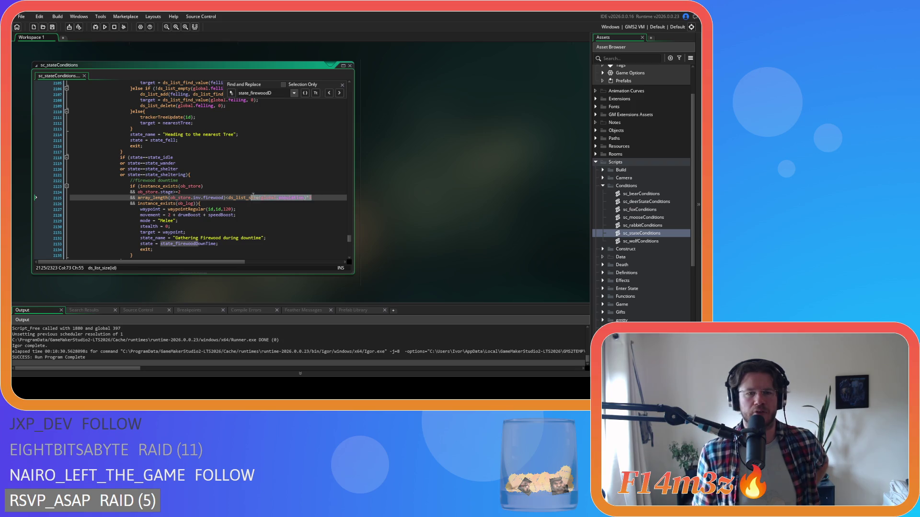
{"action": "key", "text": "ctrl+shift+Left"}
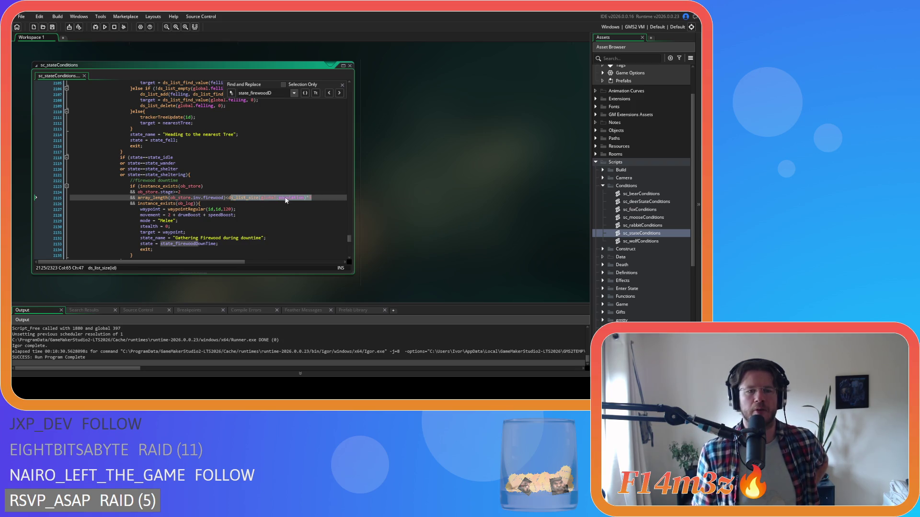
{"action": "key", "text": "End"}
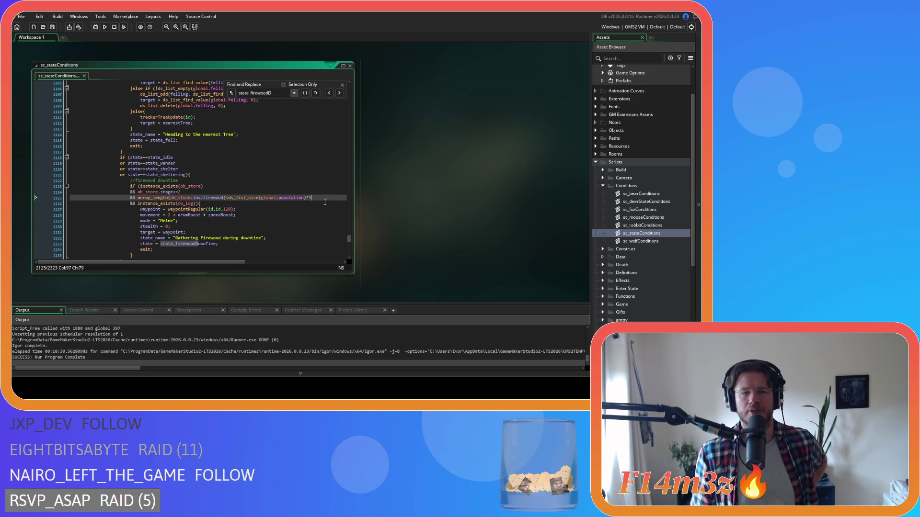
{"action": "key", "text": "shift+Left"}
{"action": "key", "text": "shift+Left"}
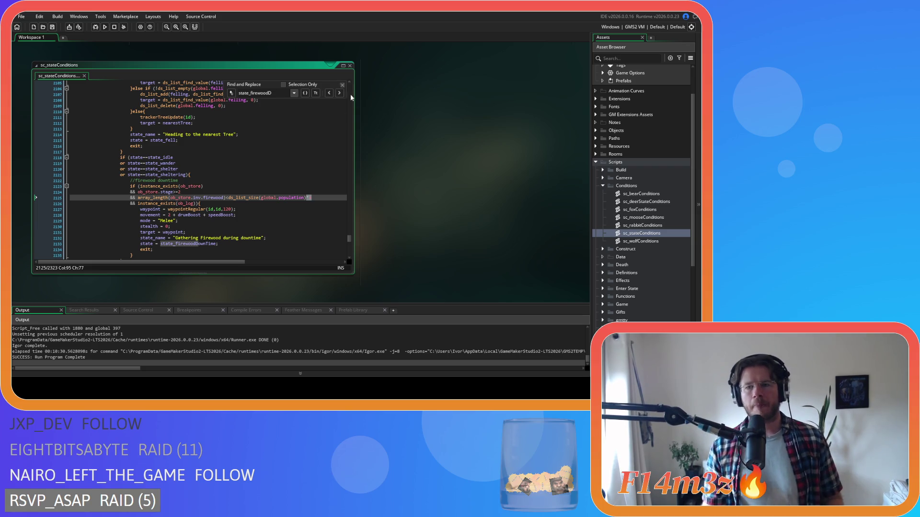
{"action": "scroll", "coordinate": [485, 246], "scroll_direction": "up", "scroll_amount": 5}
{"action": "type", "text": "state"}
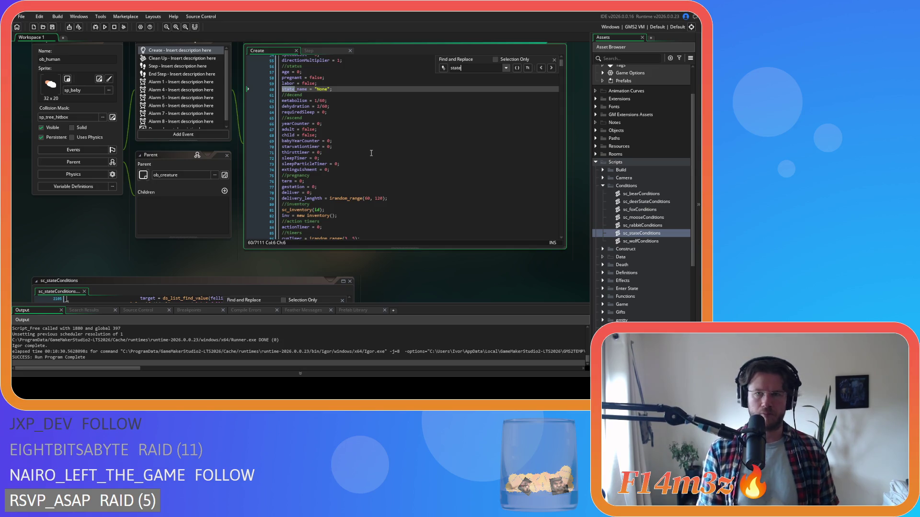
{"action": "type", "text": "_firewoodDow"}
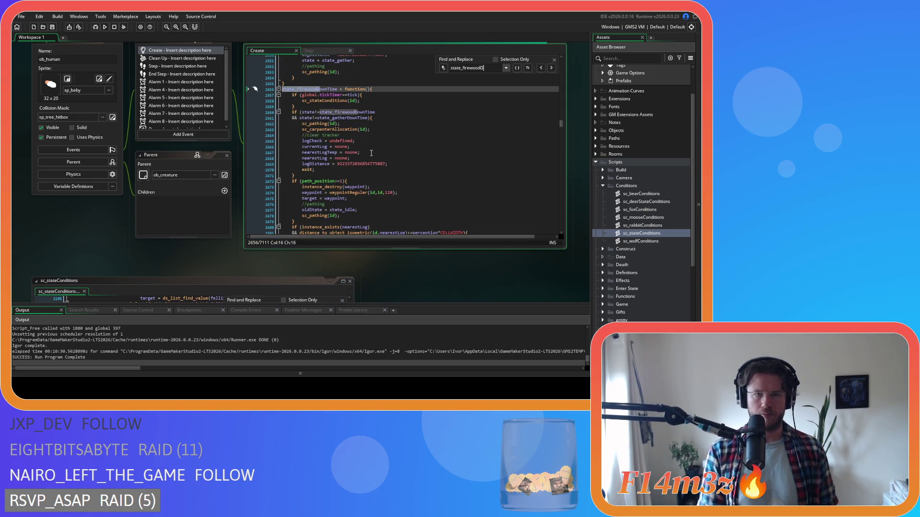
{"action": "type", "text": "n"}
{"action": "scroll", "coordinate": [393, 168], "scroll_direction": "down", "scroll_amount": 7}
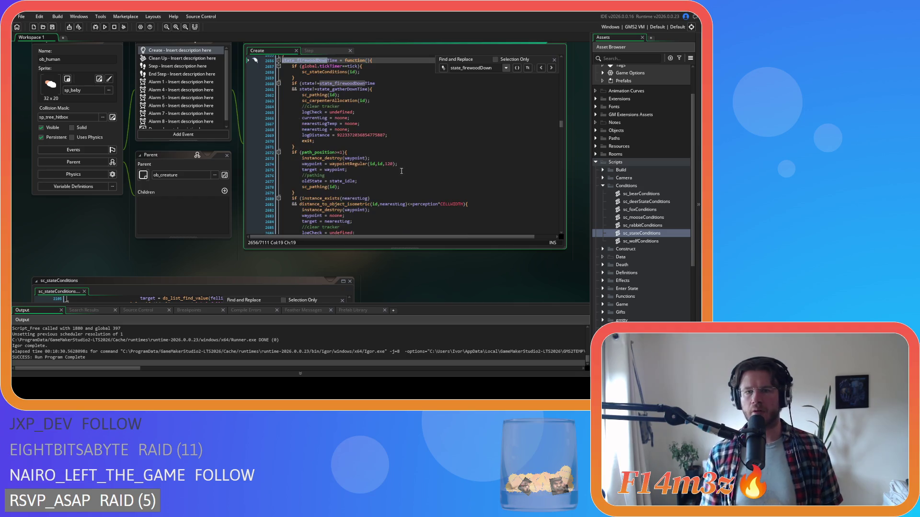
{"action": "scroll", "coordinate": [409, 178], "scroll_direction": "up", "scroll_amount": 6}
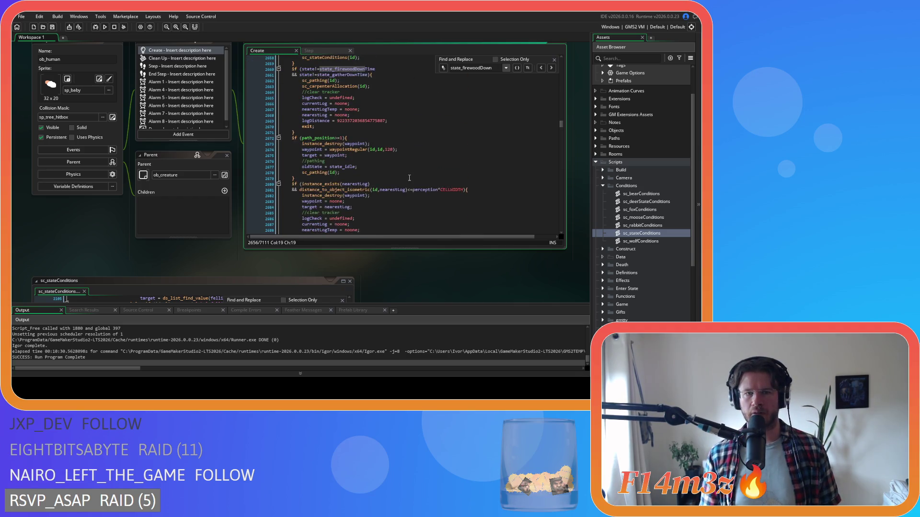
{"action": "scroll", "coordinate": [409, 177], "scroll_direction": "down", "scroll_amount": 20}
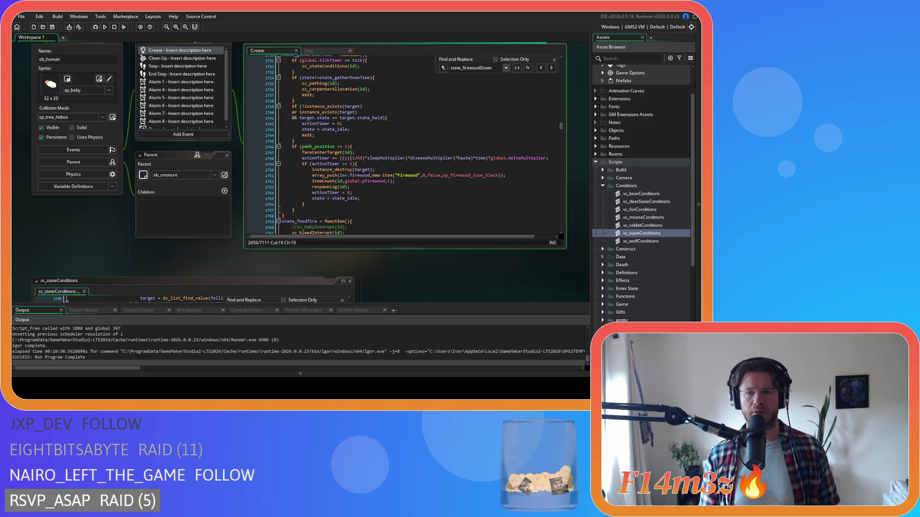
{"action": "scroll", "coordinate": [428, 271], "scroll_direction": "down", "scroll_amount": 5}
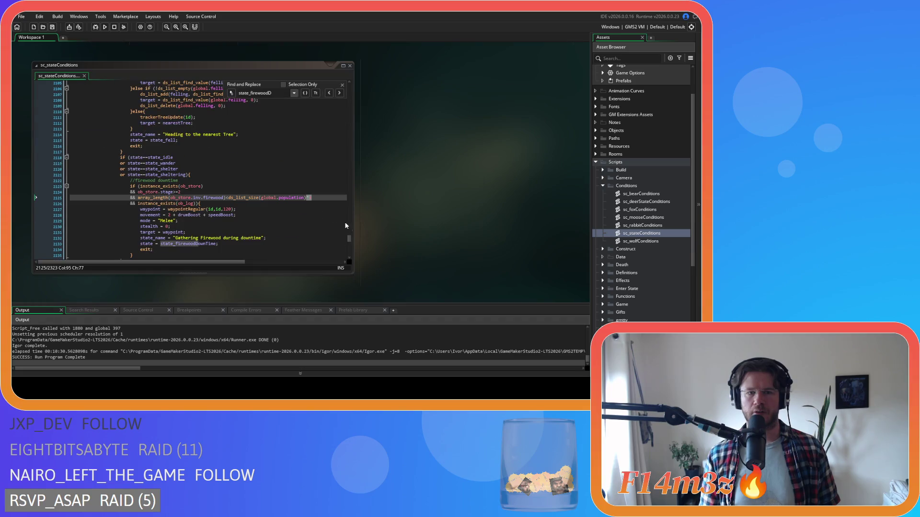
- Delete the old multiplier after (global.population) on line 2125 and save the script
{"action": "left_click", "coordinate": [309, 198]}
{"action": "key", "text": "BackSpace"}
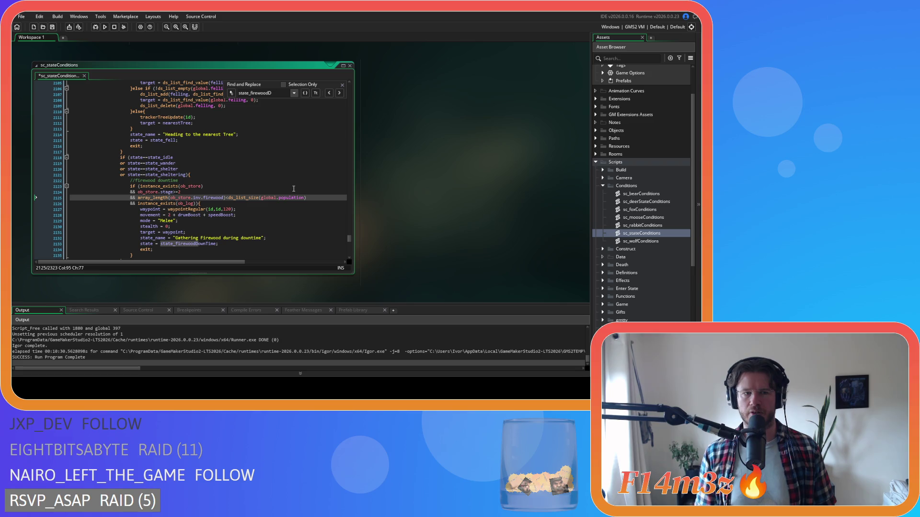
{"action": "scroll", "coordinate": [293, 189], "scroll_direction": "down", "scroll_amount": 4}
{"action": "scroll", "coordinate": [294, 189], "scroll_direction": "up", "scroll_amount": 4}
{"action": "left_click", "coordinate": [292, 189]}
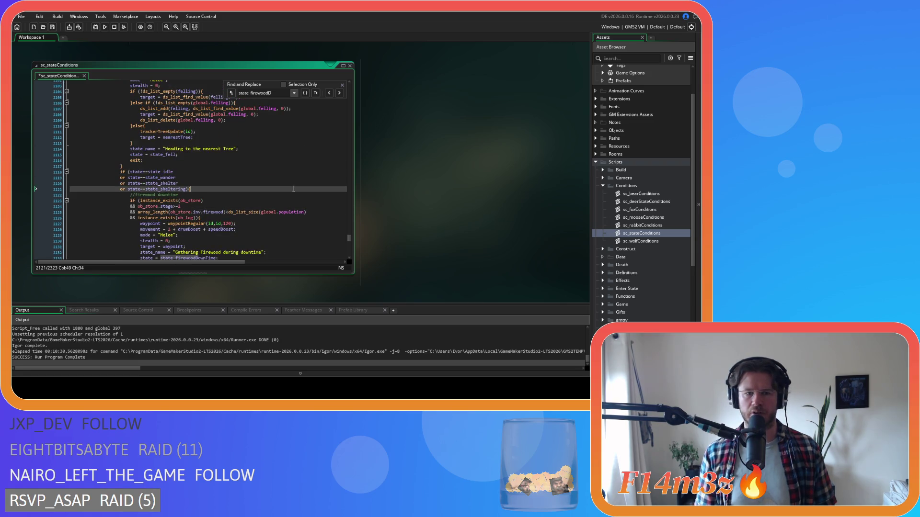
{"action": "key", "text": "ctrl+s"}
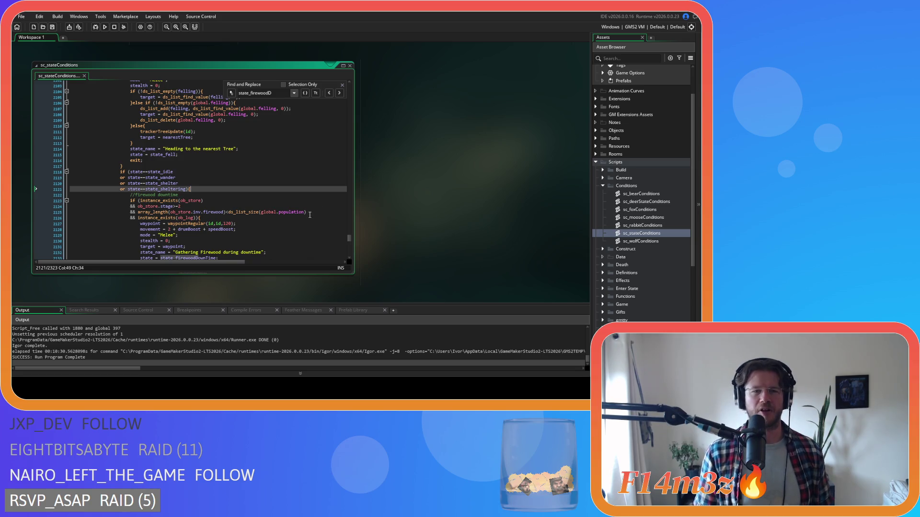
- Add a new * after the closing bracket on line 2125 and save again
{"action": "left_click", "coordinate": [312, 212]}
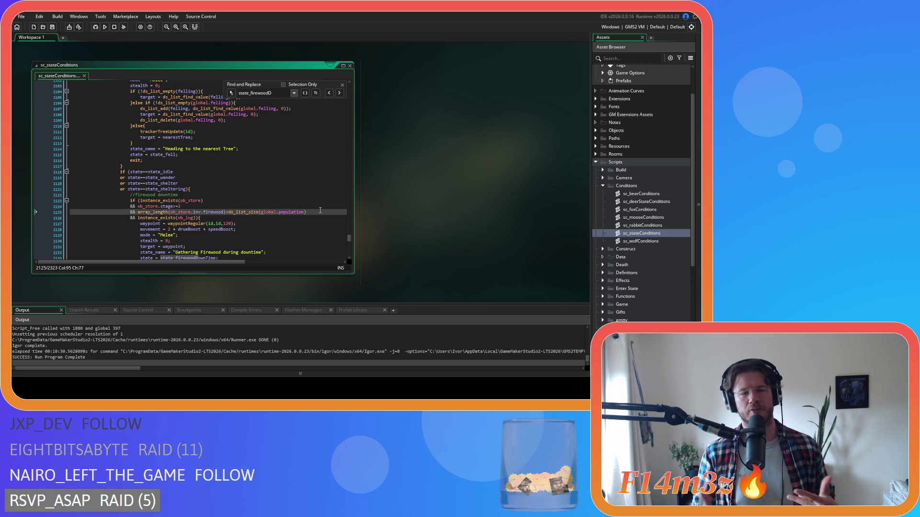
{"action": "type", "text": "*"}
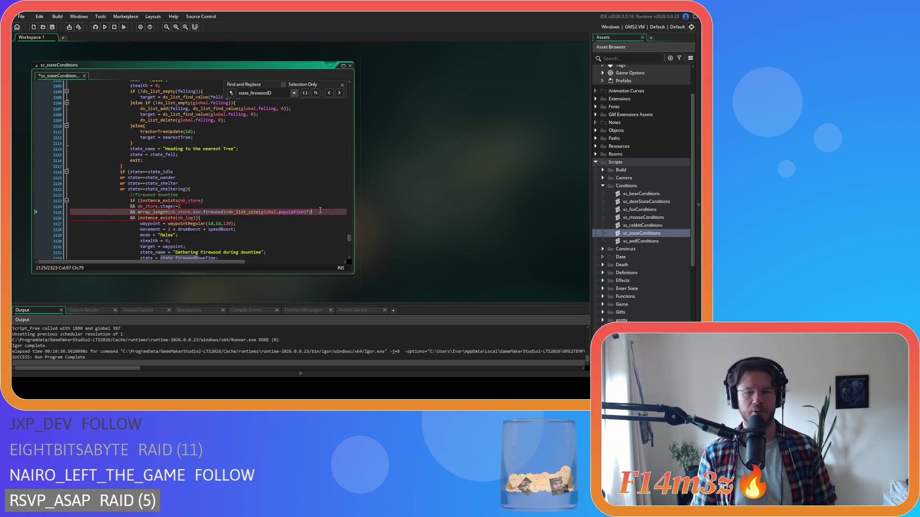
{"action": "key", "text": "ctrl+s"}
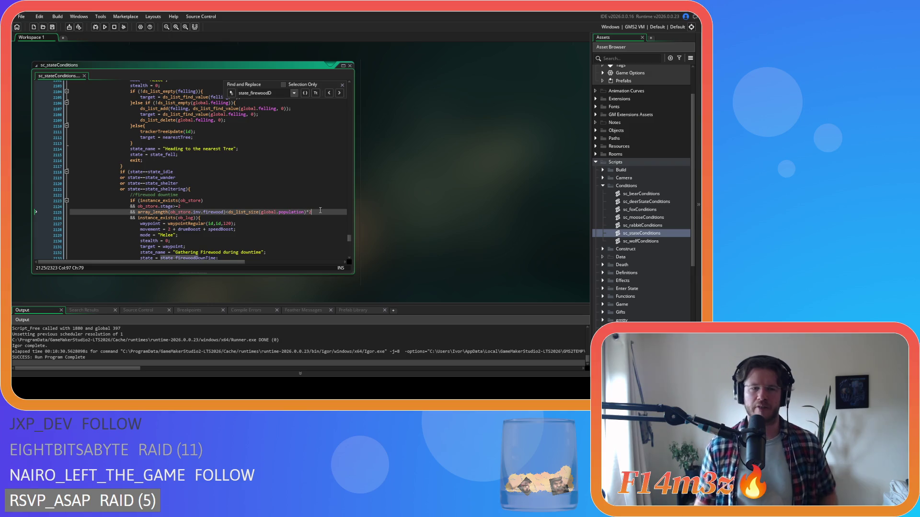
- Close the Find and Replace panel and return to the code at line 2109
{"action": "left_click", "coordinate": [342, 85]}
{"action": "left_click", "coordinate": [330, 120]}
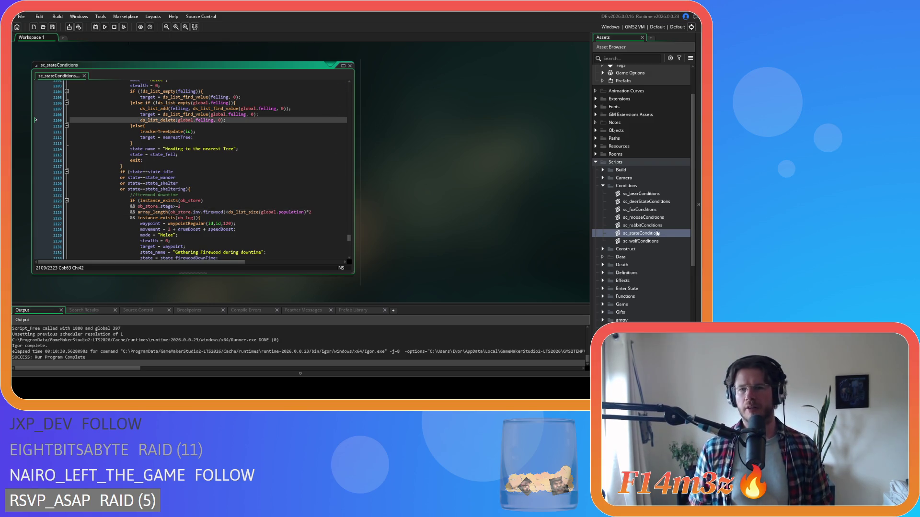
- Browse the Game, Build and Construct script folders, collapsing each again afterwards
{"action": "scroll", "coordinate": [652, 226], "scroll_direction": "down", "scroll_amount": 4}
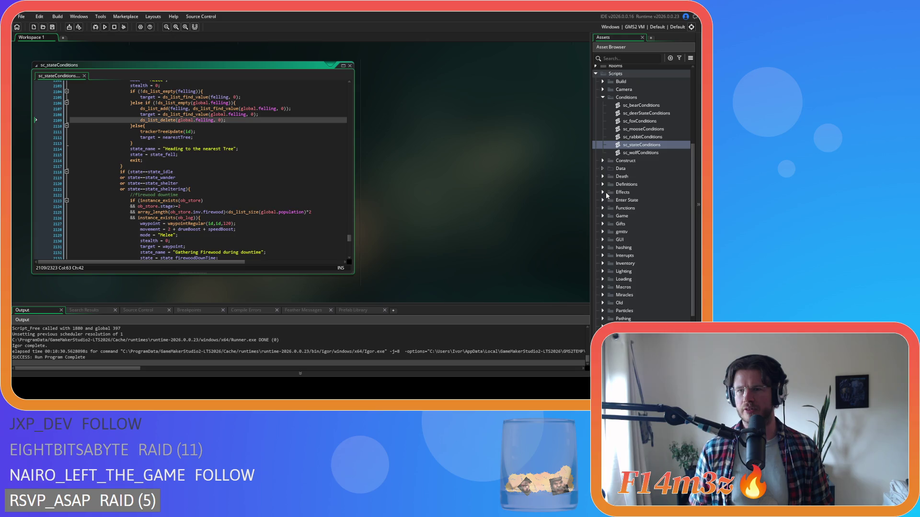
{"action": "left_click", "coordinate": [603, 216]}
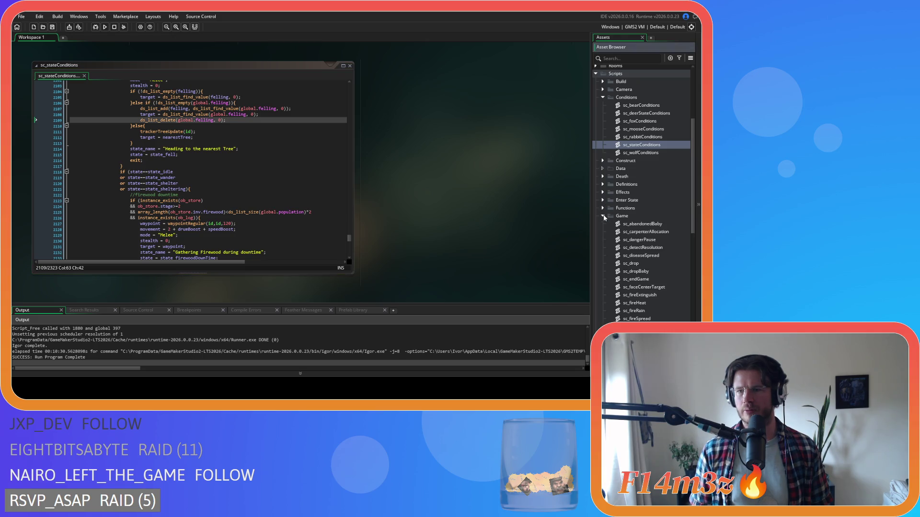
{"action": "left_click", "coordinate": [603, 216]}
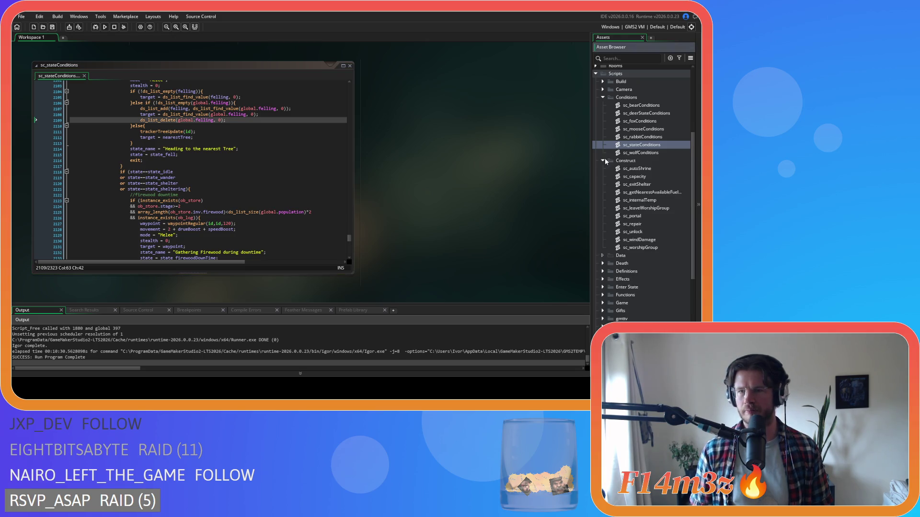
{"action": "left_click", "coordinate": [604, 82]}
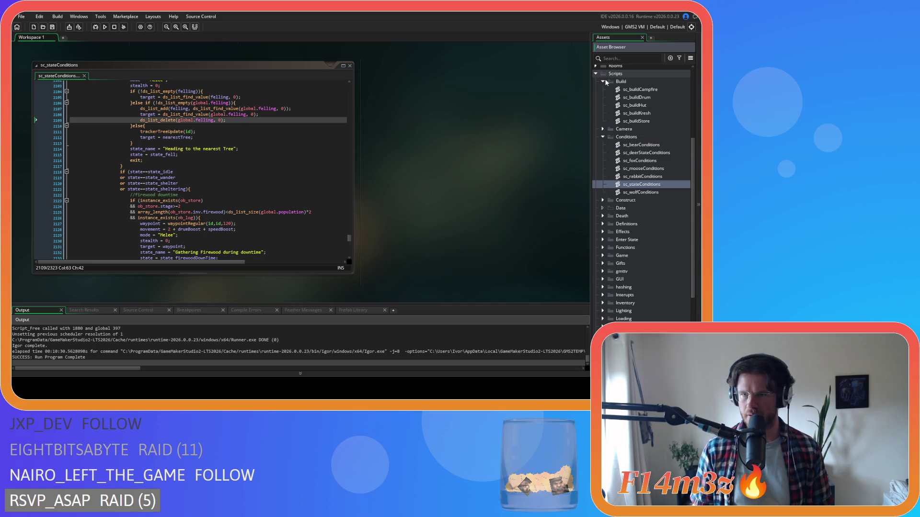
{"action": "left_click", "coordinate": [604, 82]}
{"action": "left_click", "coordinate": [603, 161]}
{"action": "left_click", "coordinate": [603, 161]}
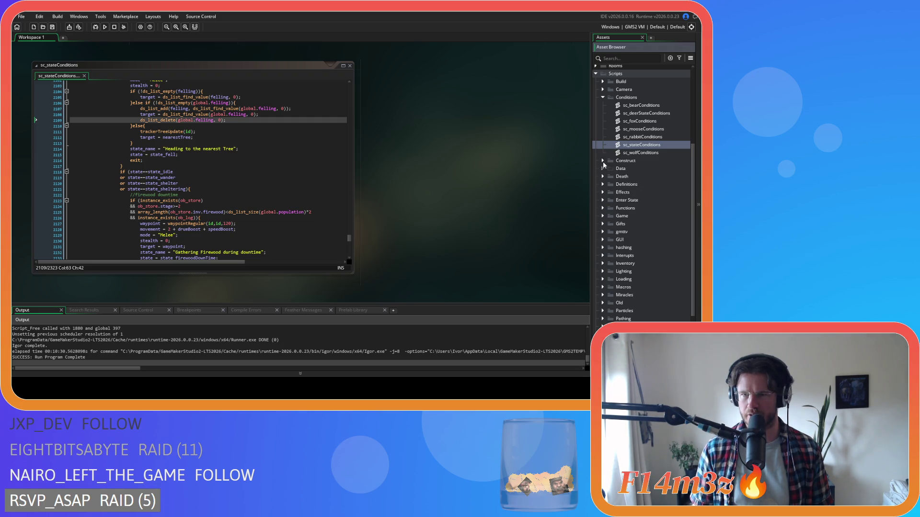
{"action": "scroll", "coordinate": [600, 188], "scroll_direction": "down", "scroll_amount": 1}
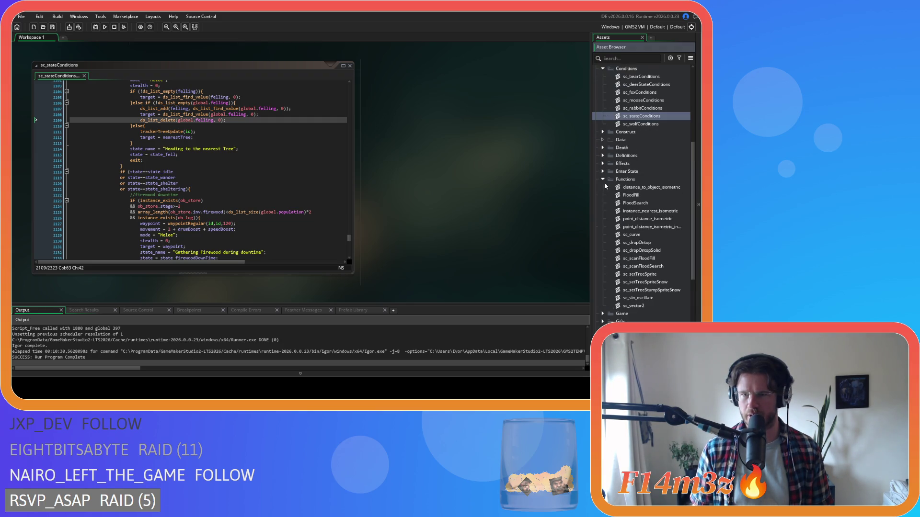
{"action": "left_click", "coordinate": [602, 188]}
{"action": "scroll", "coordinate": [601, 188], "scroll_direction": "down", "scroll_amount": 1}
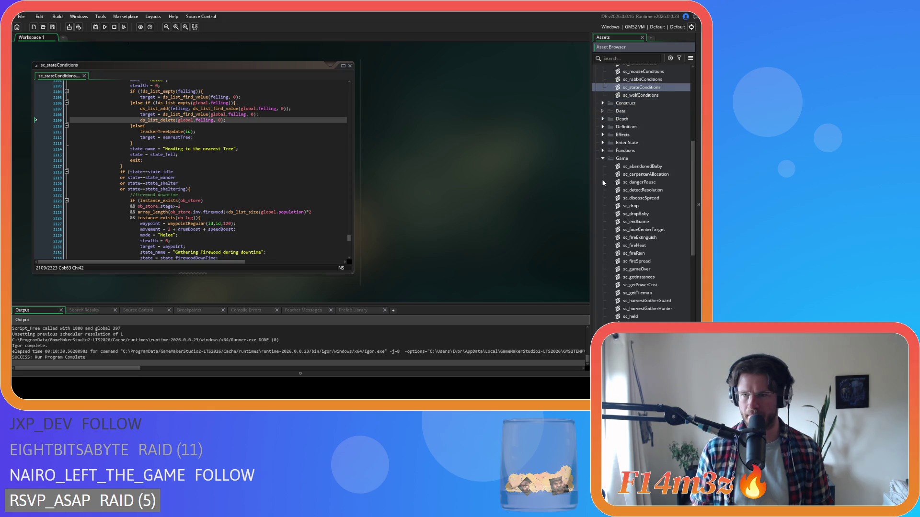
{"action": "left_click", "coordinate": [603, 158]}
- Expand the Trackers scripts folder and scroll down through its scripts
{"action": "scroll", "coordinate": [602, 163], "scroll_direction": "down", "scroll_amount": 1}
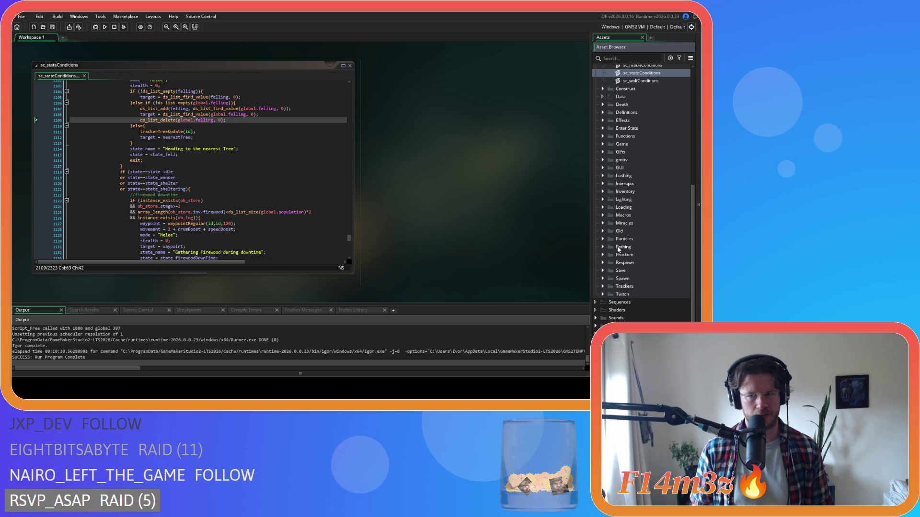
{"action": "left_click", "coordinate": [603, 284]}
{"action": "scroll", "coordinate": [603, 284], "scroll_direction": "down", "scroll_amount": 1}
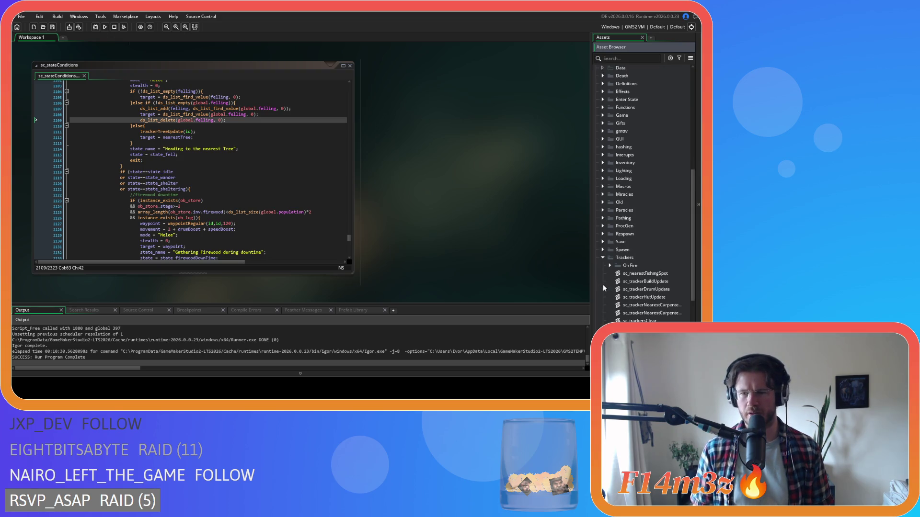
{"action": "scroll", "coordinate": [618, 278], "scroll_direction": "down", "scroll_amount": 3}
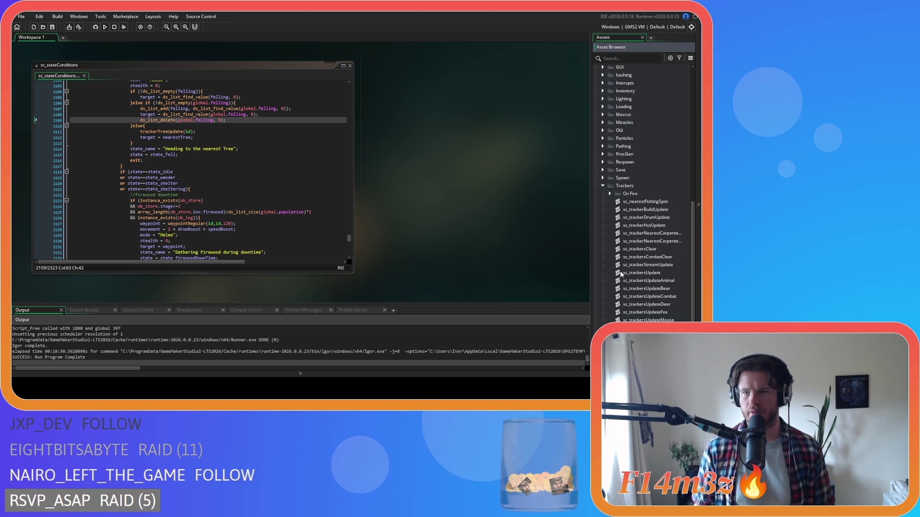
- Open sc_trackerBuildUpdate, scroll through its code, and search it for firewood
{"action": "double_click", "coordinate": [666, 211]}
{"action": "scroll", "coordinate": [242, 207], "scroll_direction": "down", "scroll_amount": 5}
{"action": "scroll", "coordinate": [242, 207], "scroll_direction": "up", "scroll_amount": 4}
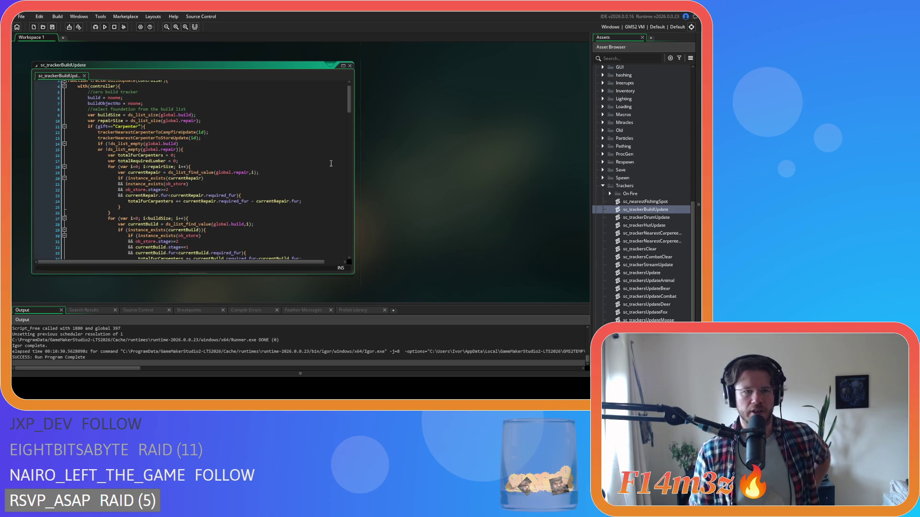
{"action": "scroll", "coordinate": [331, 164], "scroll_direction": "down", "scroll_amount": 15}
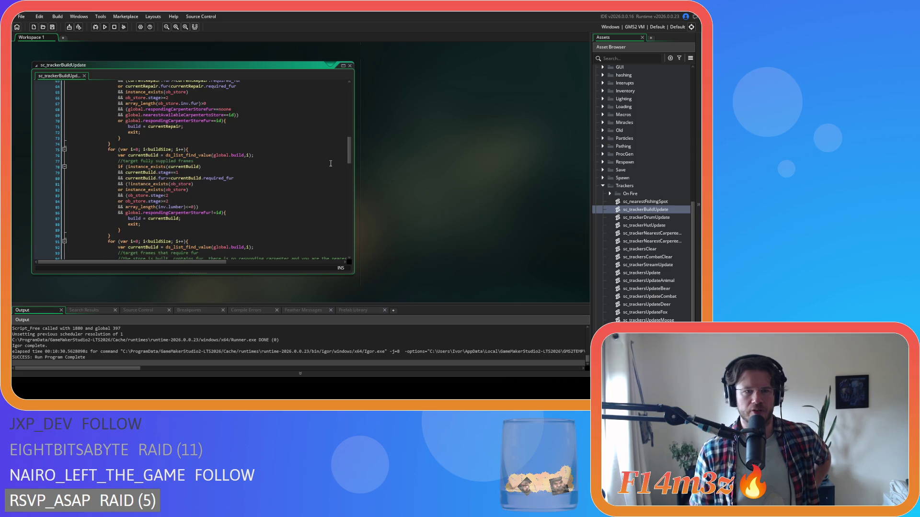
{"action": "left_click_drag", "start_coordinate": [356, 140], "coordinate": [351, 208]}
{"action": "scroll", "coordinate": [348, 205], "scroll_direction": "up", "scroll_amount": 20}
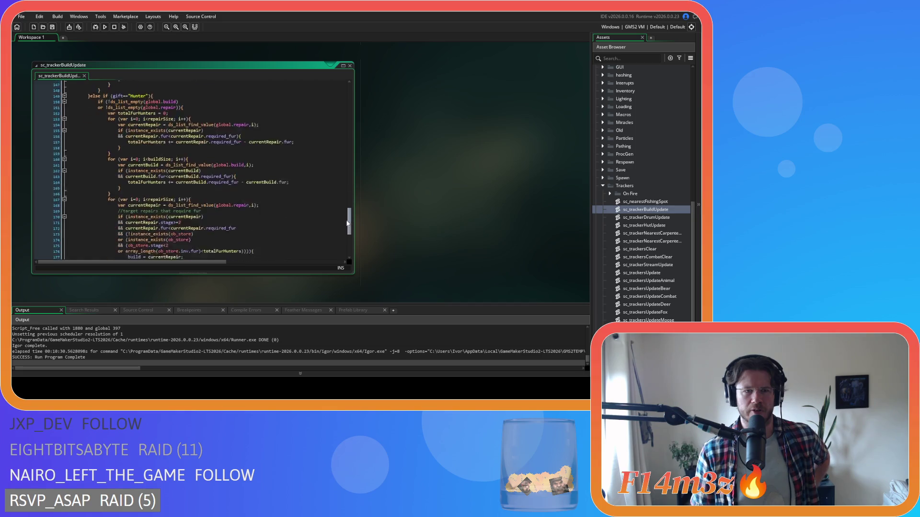
{"action": "left_click", "coordinate": [304, 138]}
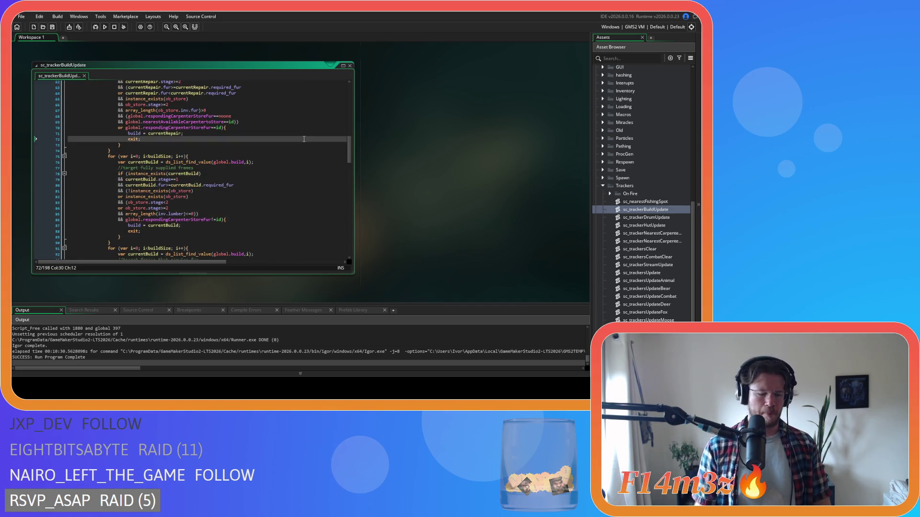
{"action": "key", "text": "ctrl+f"}
{"action": "type", "text": "firewood"}
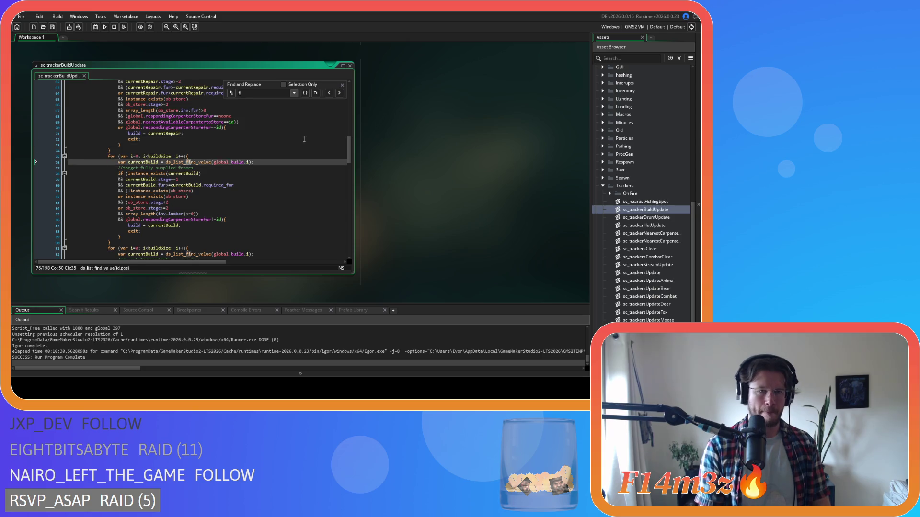
{"action": "left_click", "coordinate": [342, 85]}
- Close all open editor windows using the workspace's Windows > Close All
{"action": "right_click", "coordinate": [440, 129]}
{"action": "mouse_move", "coordinate": [455, 139]}
{"action": "left_click", "coordinate": [503, 172]}
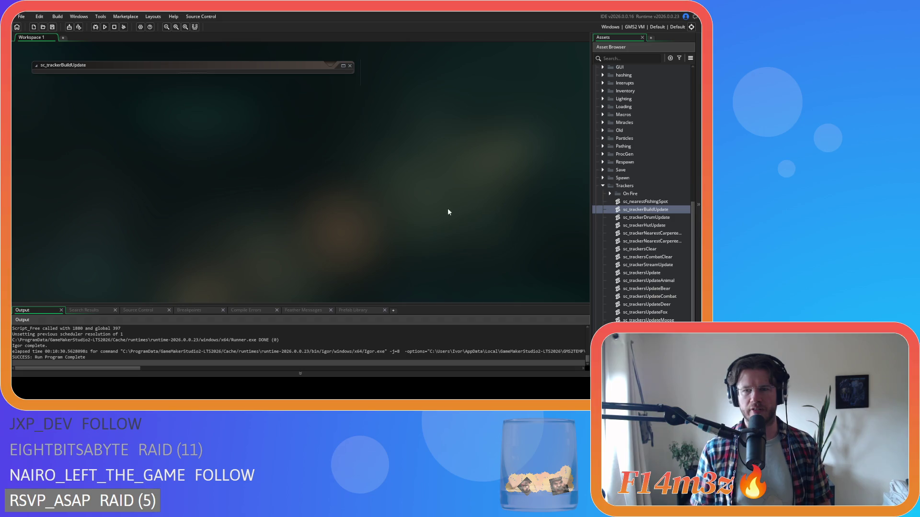
- Collapse the On Fire and Scripts folders, then expand the Rooms folder
{"action": "left_click", "coordinate": [610, 194]}
{"action": "left_click", "coordinate": [611, 194]}
{"action": "scroll", "coordinate": [605, 199], "scroll_direction": "up", "scroll_amount": 10}
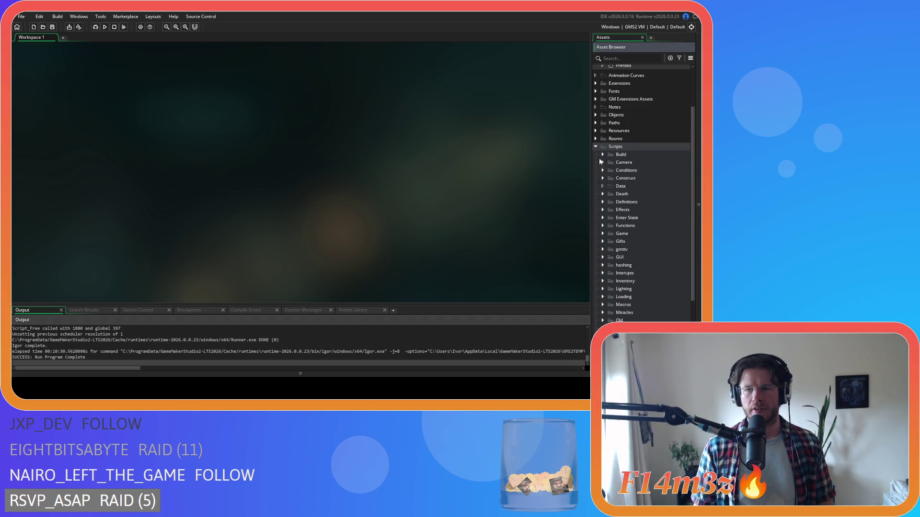
{"action": "left_click", "coordinate": [596, 148]}
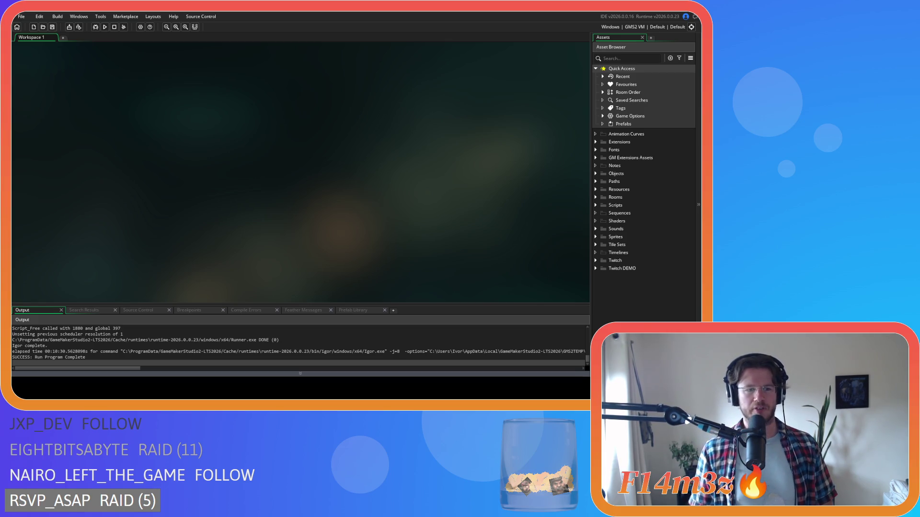
{"action": "left_click", "coordinate": [596, 199]}
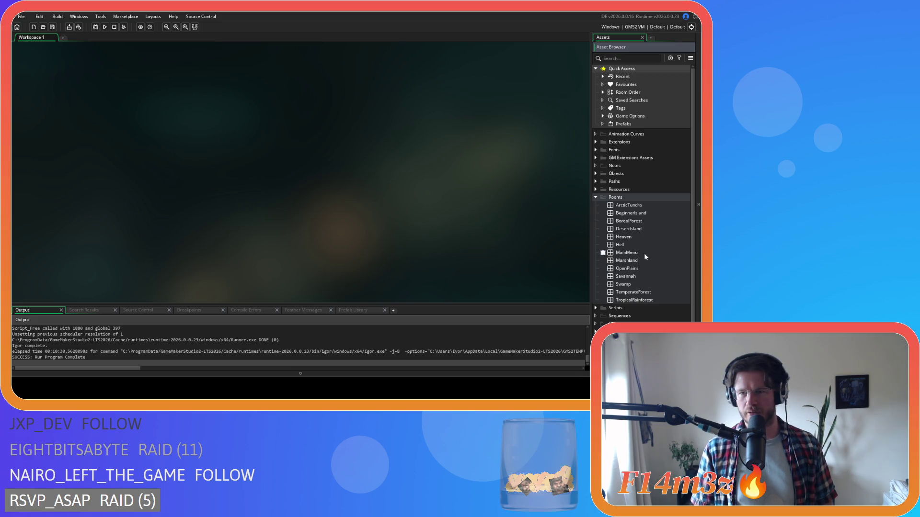
- Check the OpenPlains room's Background colour (3C5E8B) without changing it, then close the room and Inspector
{"action": "double_click", "coordinate": [632, 268]}
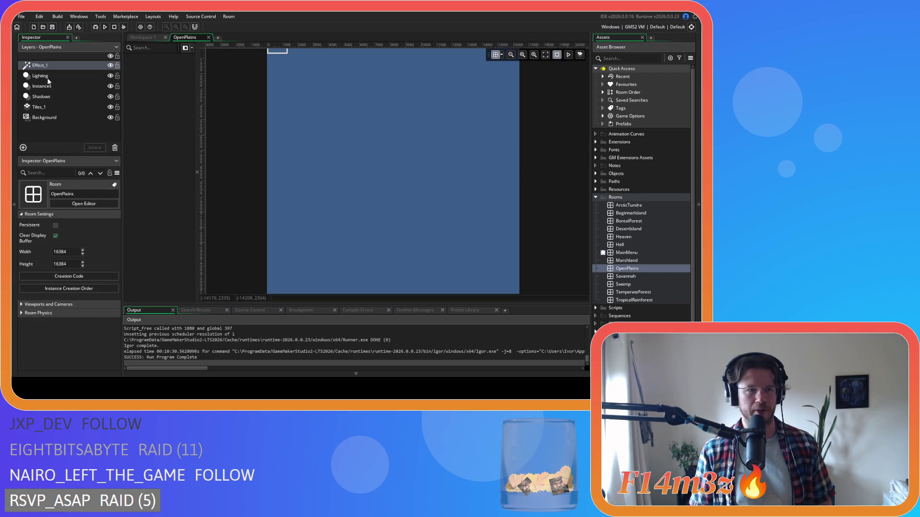
{"action": "left_click", "coordinate": [46, 118]}
{"action": "left_click", "coordinate": [72, 293]}
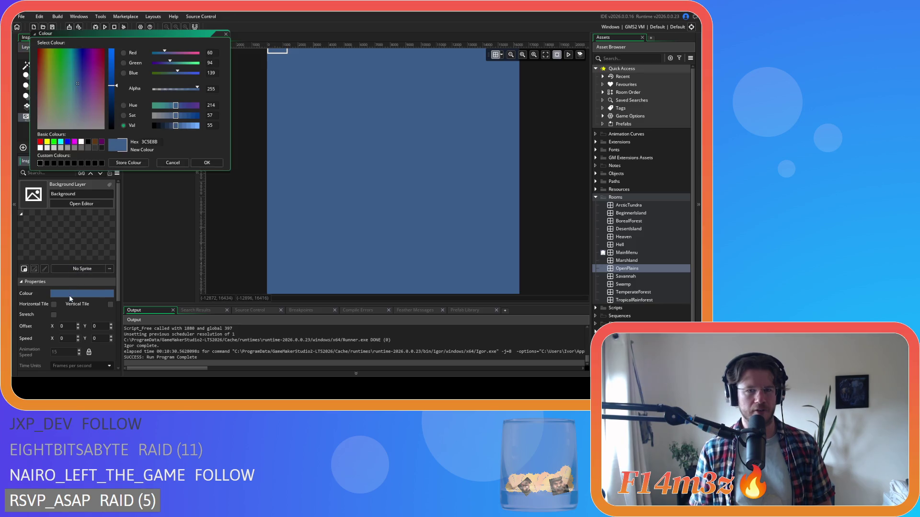
{"action": "double_click", "coordinate": [153, 141]}
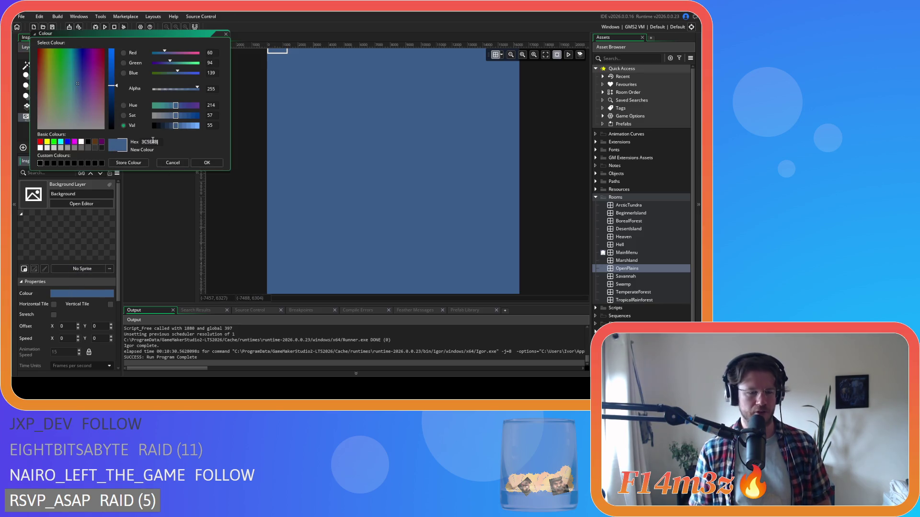
{"action": "left_click", "coordinate": [173, 163]}
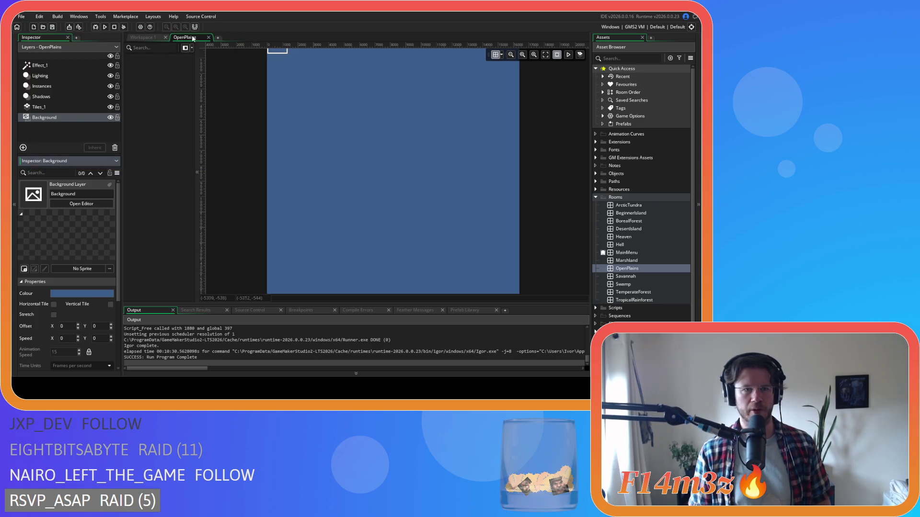
{"action": "left_click", "coordinate": [208, 38]}
{"action": "left_click", "coordinate": [68, 38]}
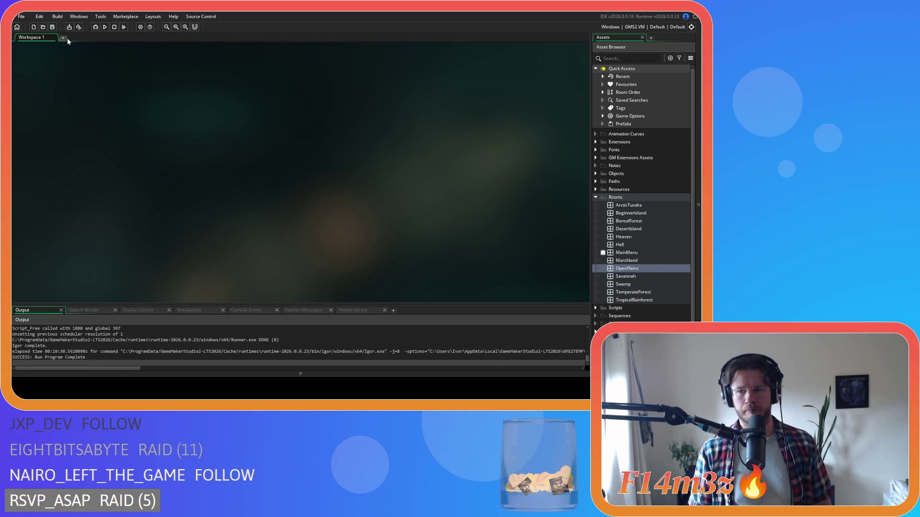
- Check the Savannah room's Background colour without changing it, then close the room and Inspector
{"action": "double_click", "coordinate": [641, 276]}
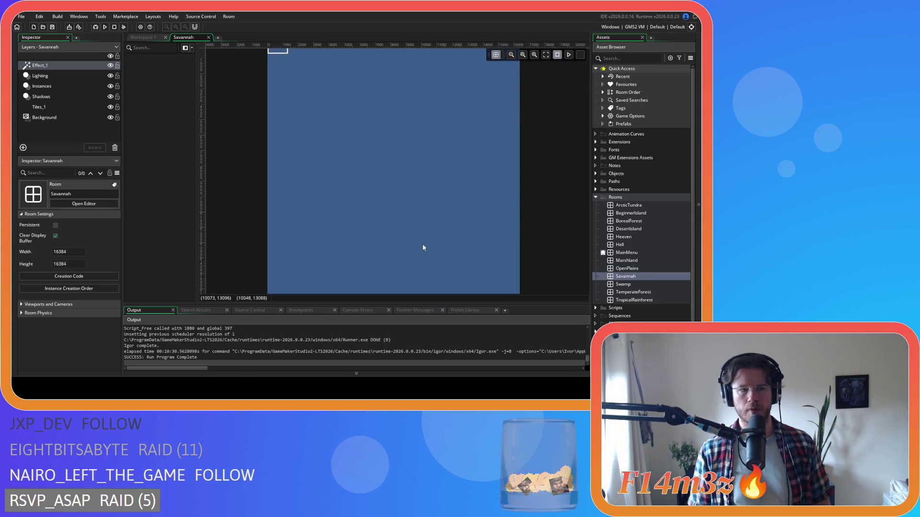
{"action": "left_click", "coordinate": [61, 119]}
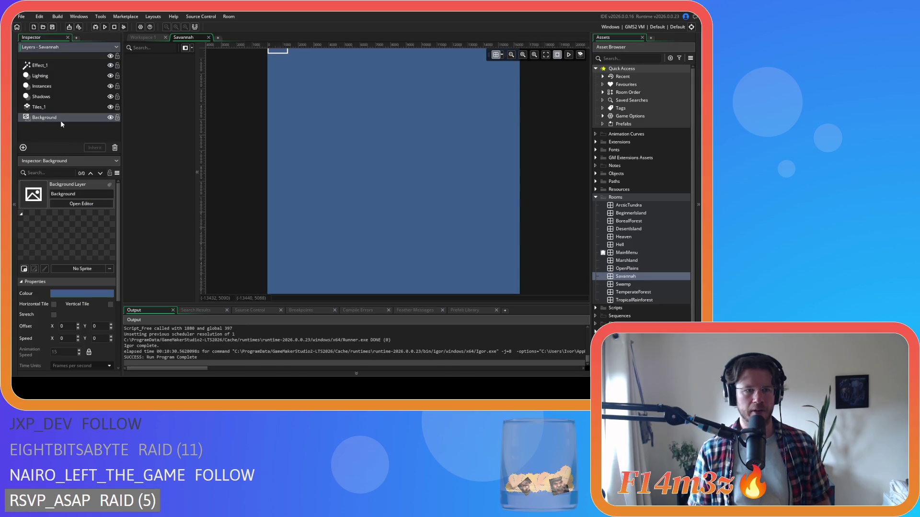
{"action": "left_click", "coordinate": [85, 294]}
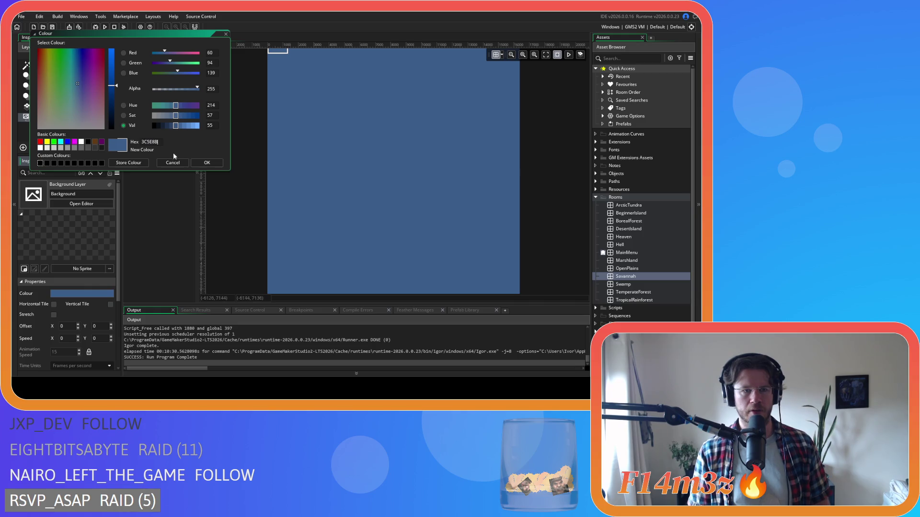
{"action": "left_click", "coordinate": [186, 163]}
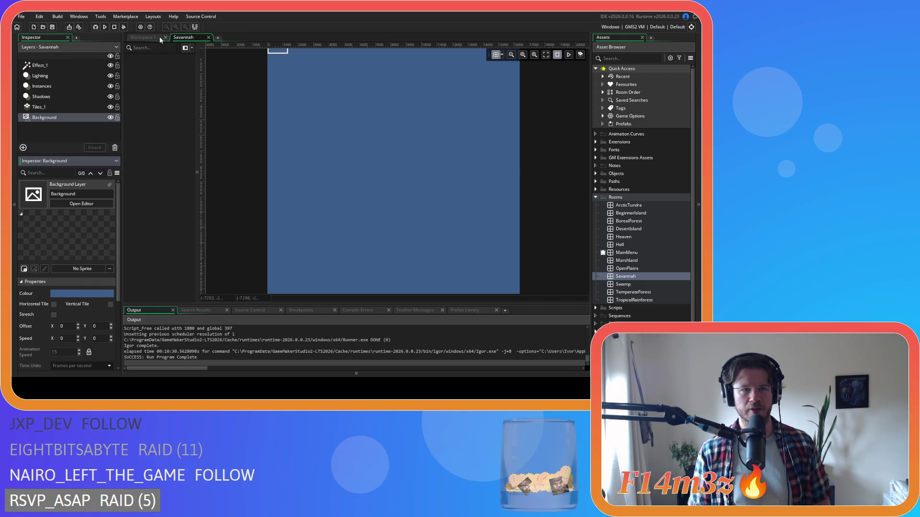
{"action": "left_click", "coordinate": [208, 40]}
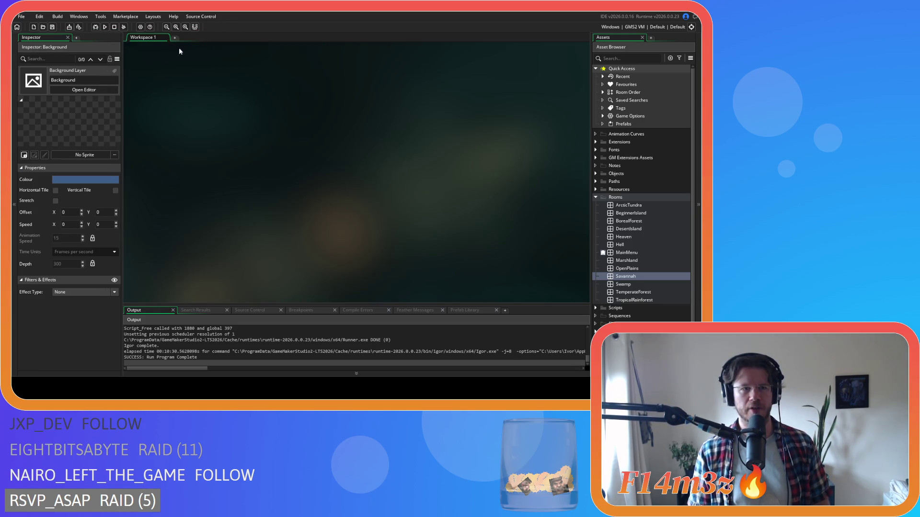
{"action": "left_click", "coordinate": [67, 37]}
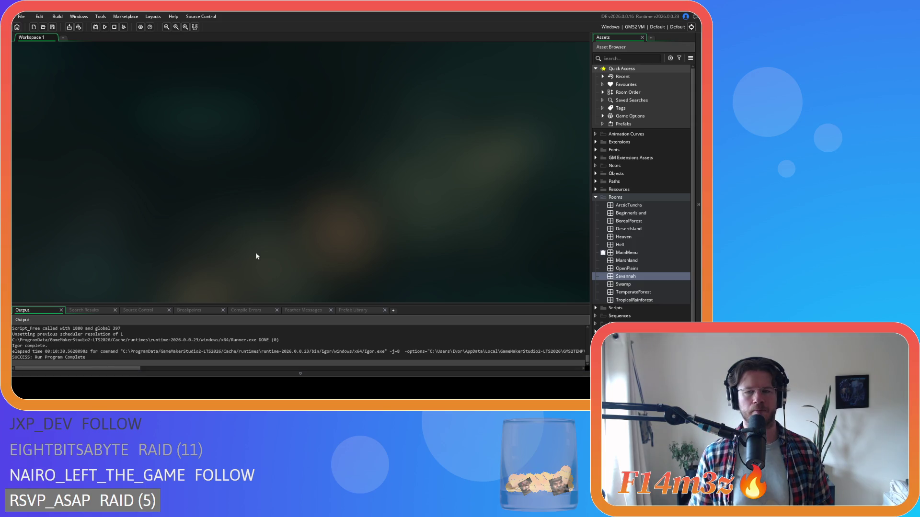
- Open the Create event code of ob_mushroom from the Objects > Fungi group
{"action": "left_click", "coordinate": [596, 197]}
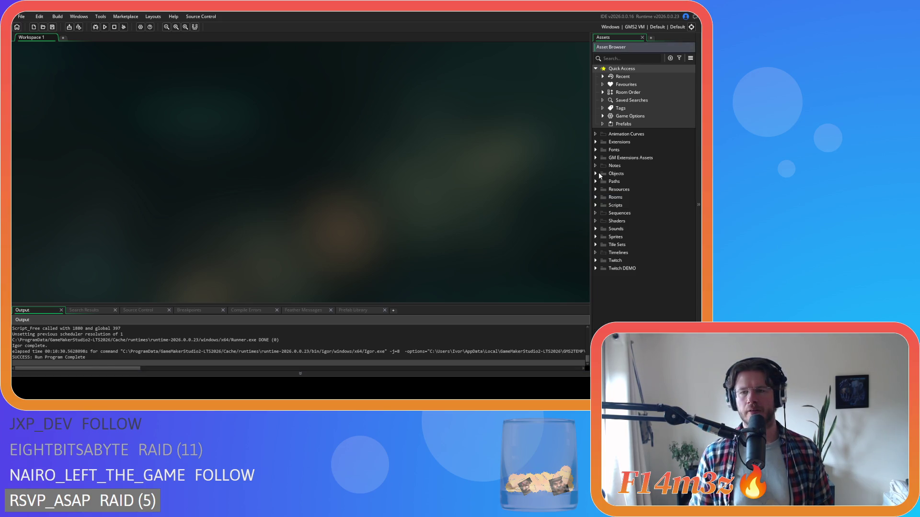
{"action": "left_click", "coordinate": [598, 174]}
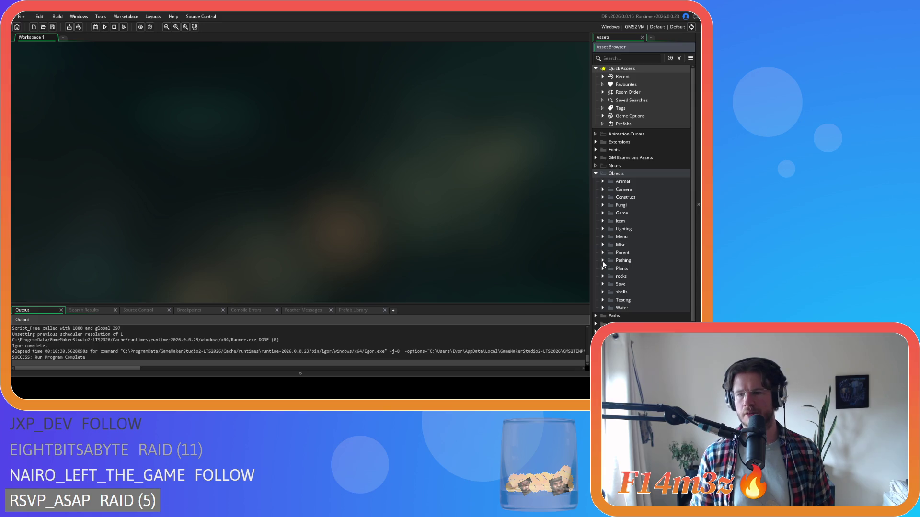
{"action": "scroll", "coordinate": [604, 268], "scroll_direction": "down", "scroll_amount": 1}
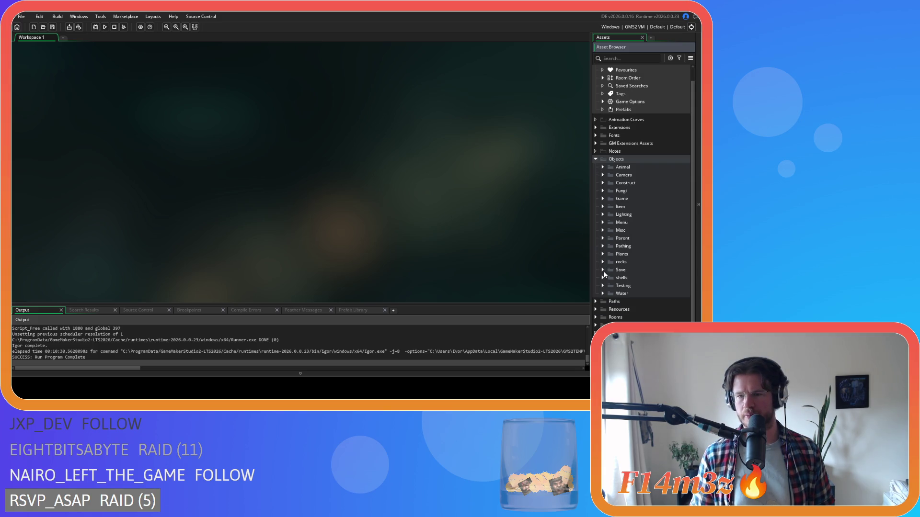
{"action": "left_click", "coordinate": [603, 254]}
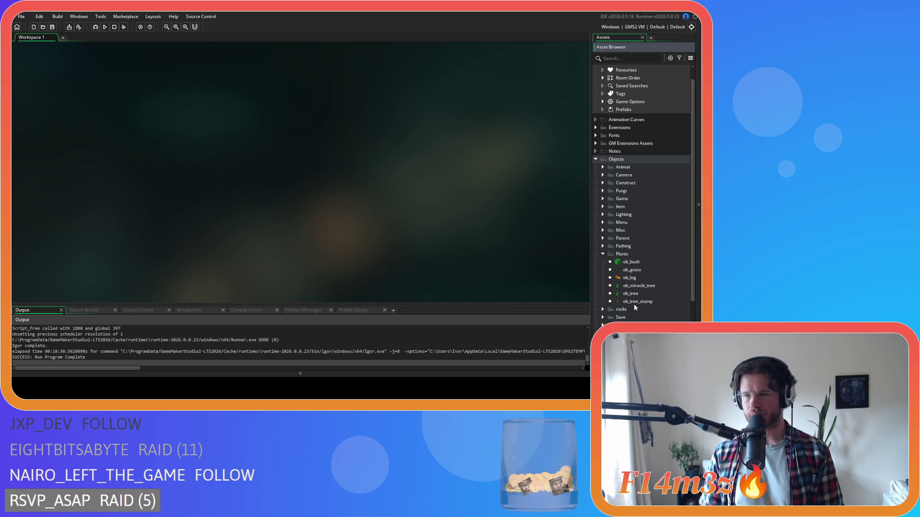
{"action": "left_click", "coordinate": [609, 255]}
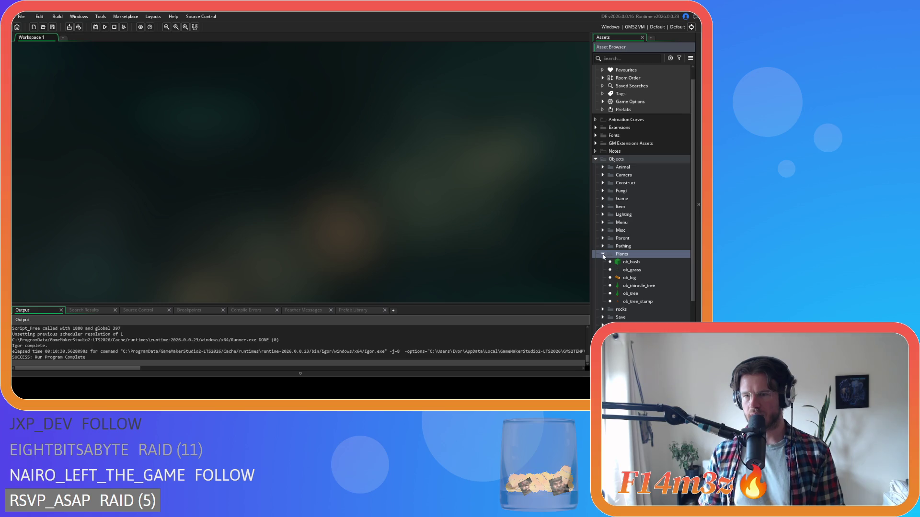
{"action": "left_click", "coordinate": [603, 254]}
{"action": "left_click", "coordinate": [605, 191]}
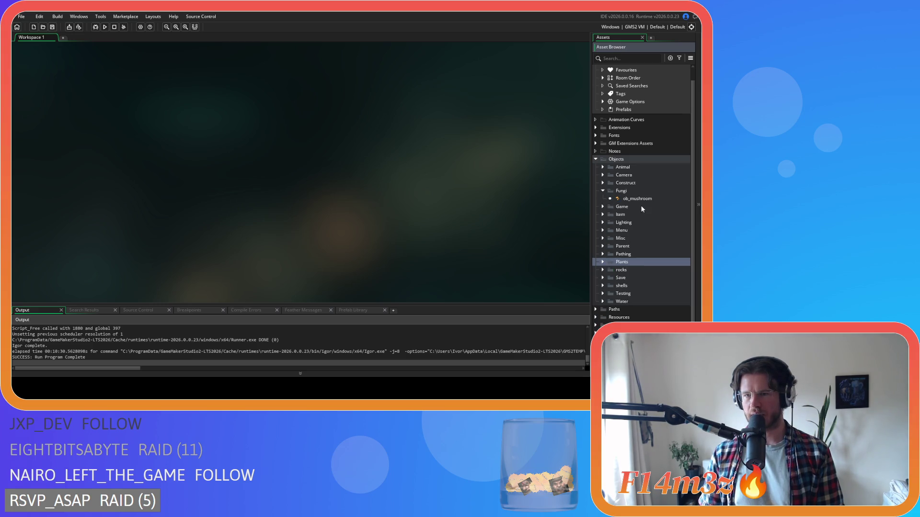
{"action": "double_click", "coordinate": [640, 199]}
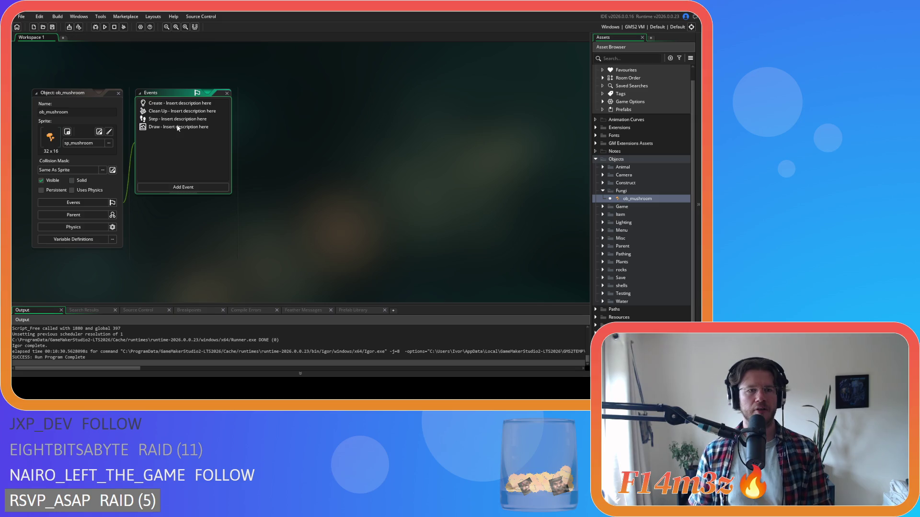
{"action": "double_click", "coordinate": [171, 104]}
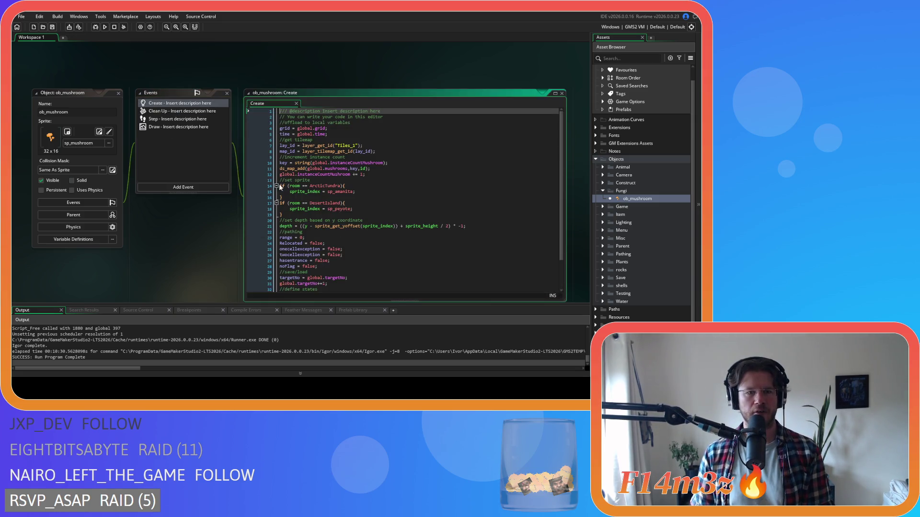
- Remove the spaces around == in the ArcticTundra and DesertIsland room checks
{"action": "left_click", "coordinate": [364, 180]}
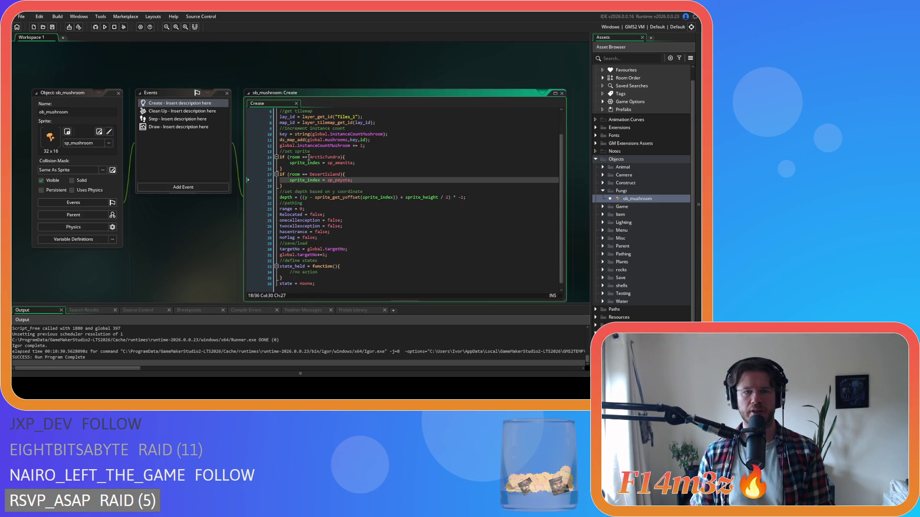
{"action": "left_click_drag", "start_coordinate": [328, 163], "coordinate": [384, 163]}
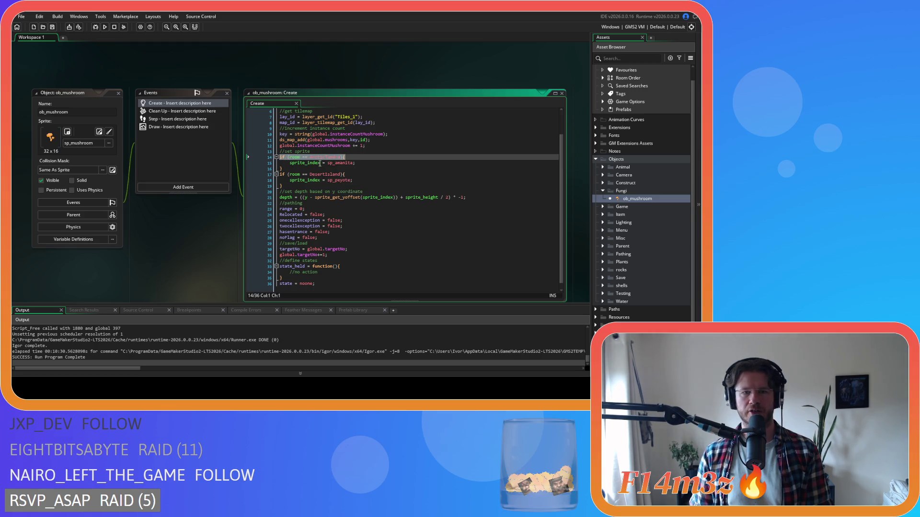
{"action": "left_click", "coordinate": [384, 164]}
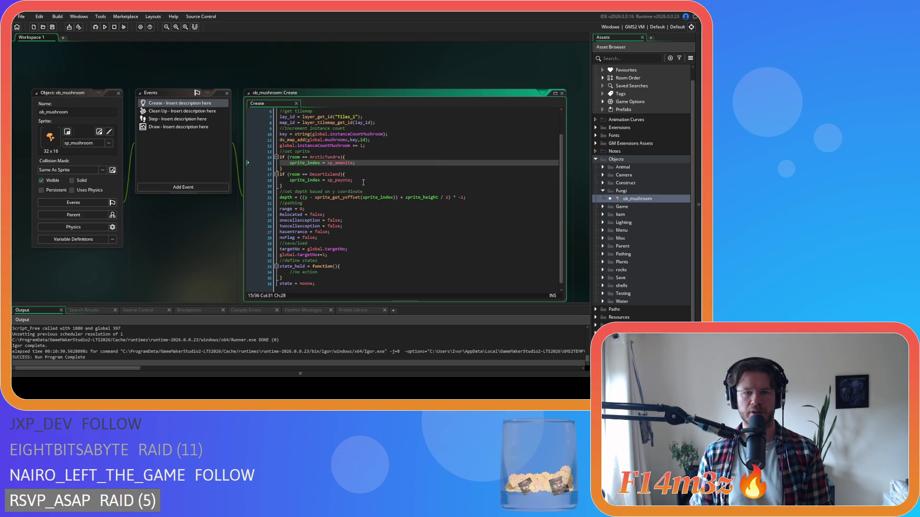
{"action": "mouse_move", "coordinate": [344, 181]}
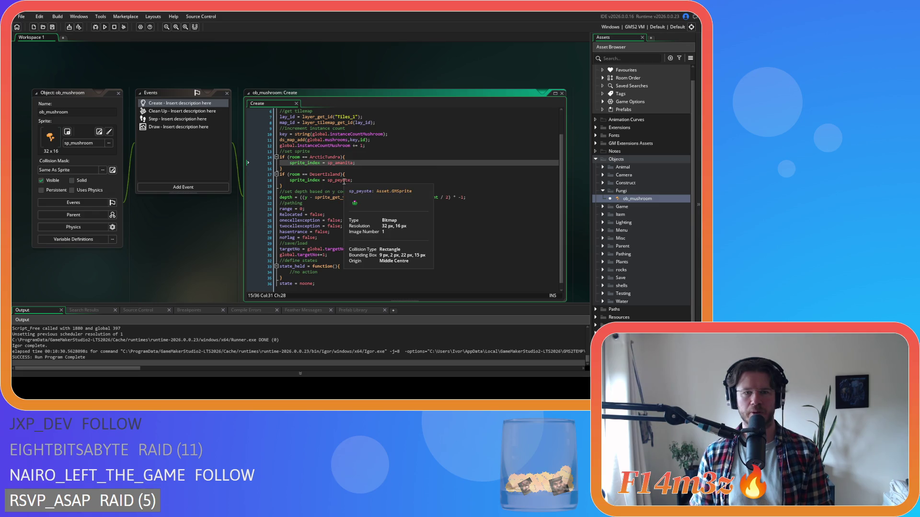
{"action": "left_click", "coordinate": [303, 157]}
{"action": "key", "text": "BackSpace"}
{"action": "key", "text": "Right"}
{"action": "key", "text": "Right"}
{"action": "key", "text": "Delete"}
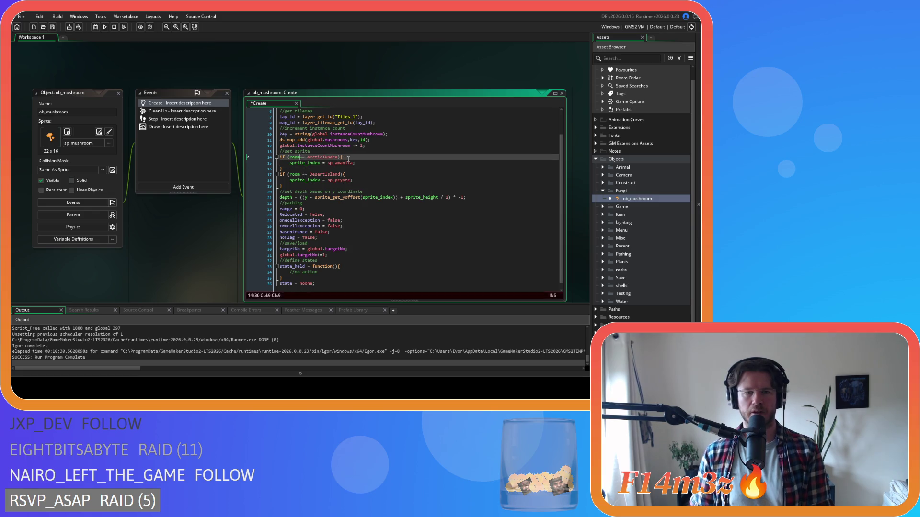
{"action": "left_click", "coordinate": [298, 175]}
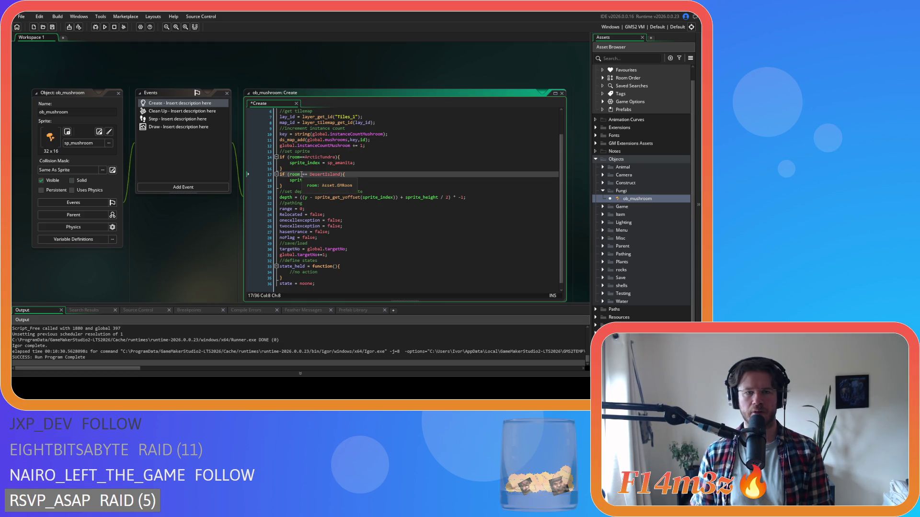
{"action": "key", "text": "Right"}
{"action": "key", "text": "Delete"}
{"action": "key", "text": "Right"}
{"action": "key", "text": "Right"}
{"action": "key", "text": "Delete"}
- Add 'or room==Savannah' to the DesertIsland condition and save the Create event
{"action": "left_click", "coordinate": [337, 176]}
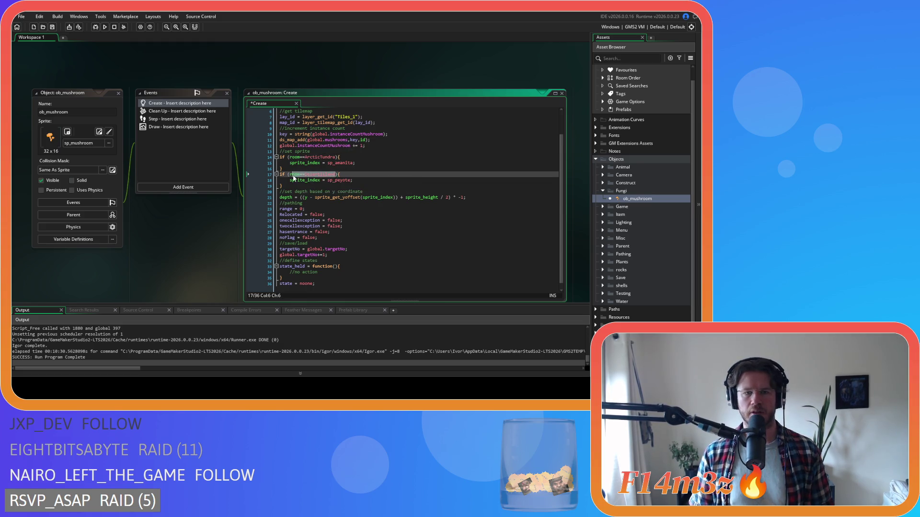
{"action": "key", "text": "Return"}
{"action": "type", "text": "or room==DesertIsland){"}
{"action": "key", "text": "ctrl+BackSpace"}
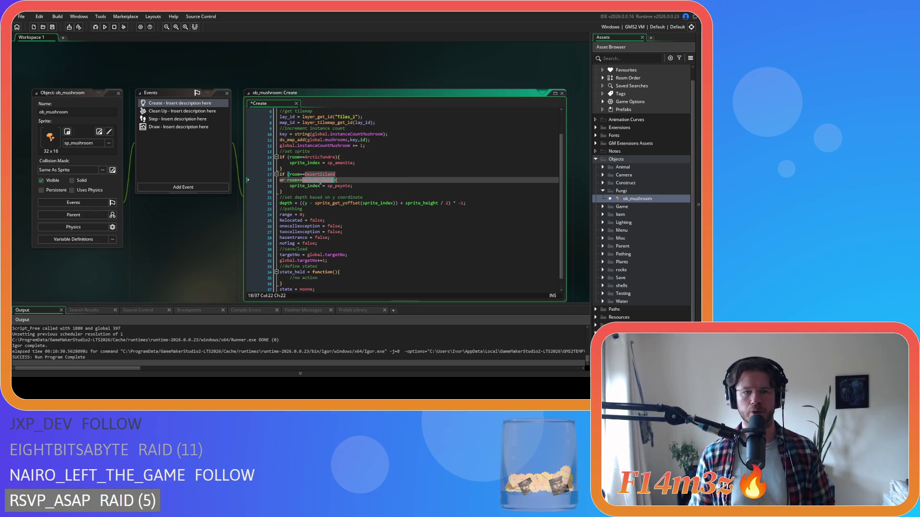
{"action": "type", "text": "Sw"}
{"action": "key", "text": "BackSpace"}
{"action": "type", "text": "ava"}
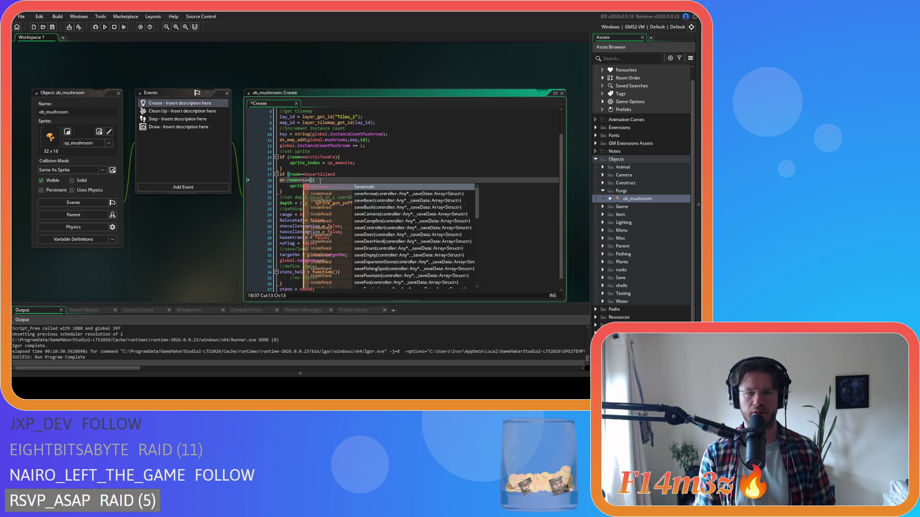
{"action": "key", "text": "Return"}
{"action": "key", "text": "ctrl+s"}
{"action": "key", "text": "Down"}
{"action": "key", "text": "Down"}
{"action": "scroll", "coordinate": [631, 301], "scroll_direction": "down", "scroll_amount": 2}
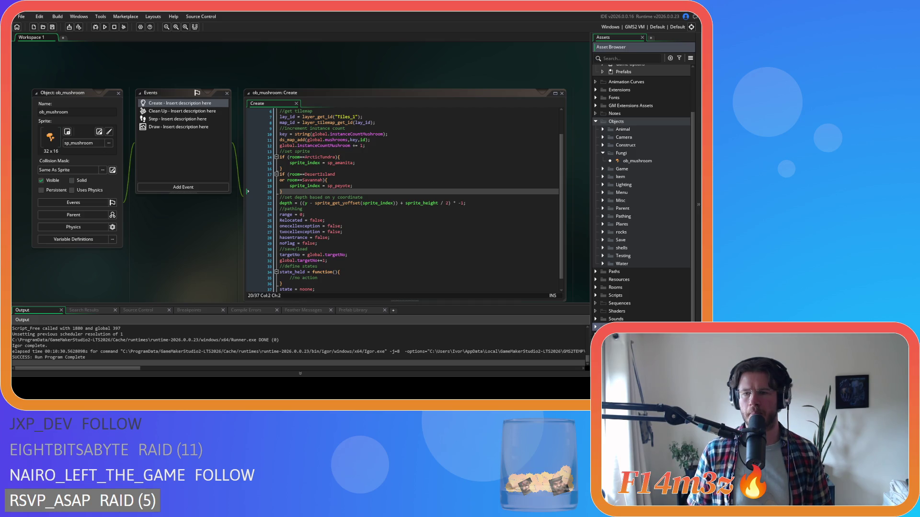
- Open the sc_loadSprites script from the Scripts > Loading group
{"action": "left_click", "coordinate": [595, 295]}
{"action": "scroll", "coordinate": [600, 249], "scroll_direction": "down", "scroll_amount": 9}
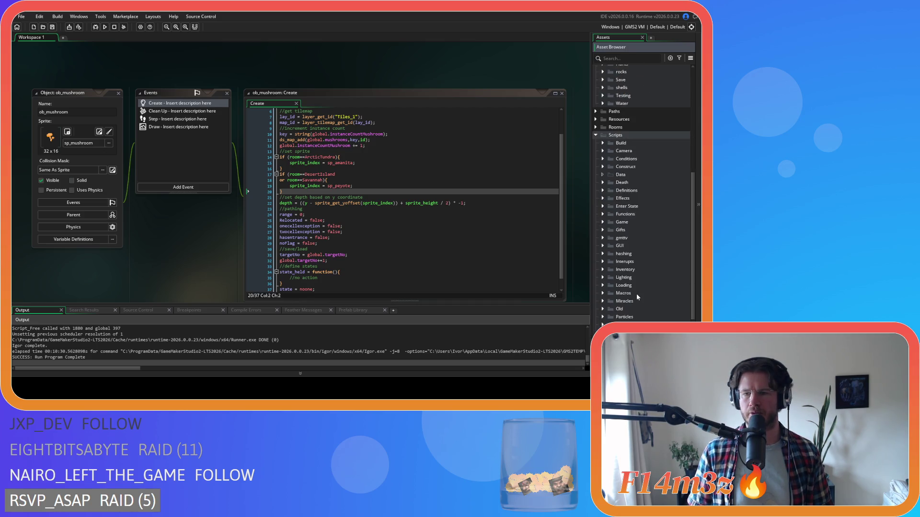
{"action": "left_click", "coordinate": [602, 228]}
{"action": "scroll", "coordinate": [660, 258], "scroll_direction": "down", "scroll_amount": 6}
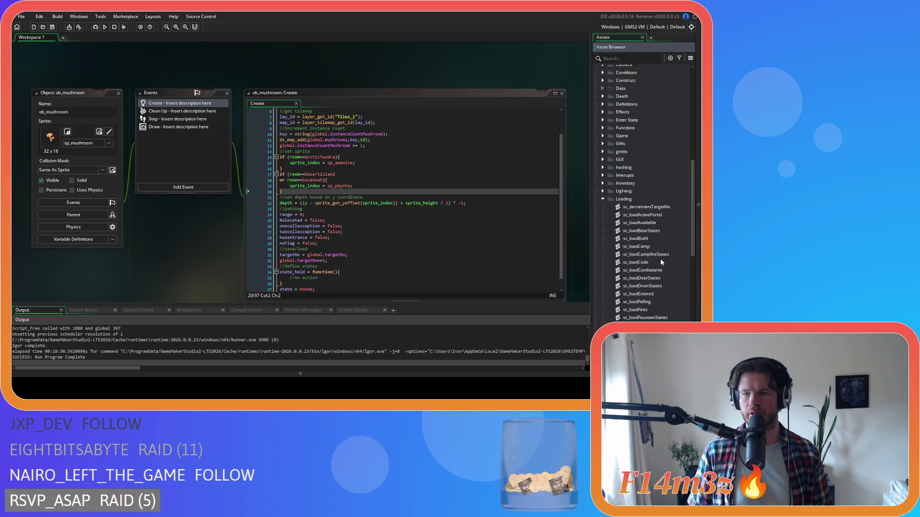
{"action": "scroll", "coordinate": [661, 261], "scroll_direction": "down", "scroll_amount": 3}
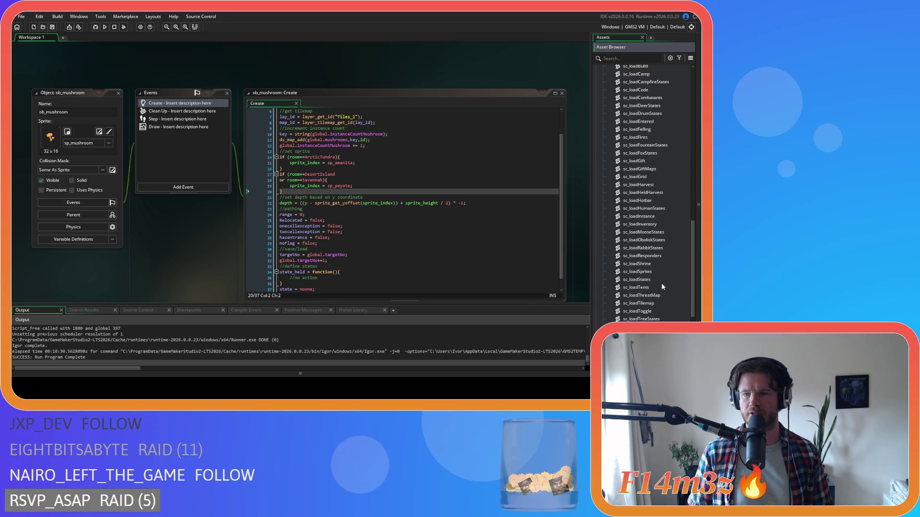
{"action": "double_click", "coordinate": [654, 272]}
- Search the script for ob_mushroom, then for ob_log
{"action": "left_click", "coordinate": [320, 100]}
{"action": "key", "text": "ctrl+f"}
{"action": "type", "text": "ob"}
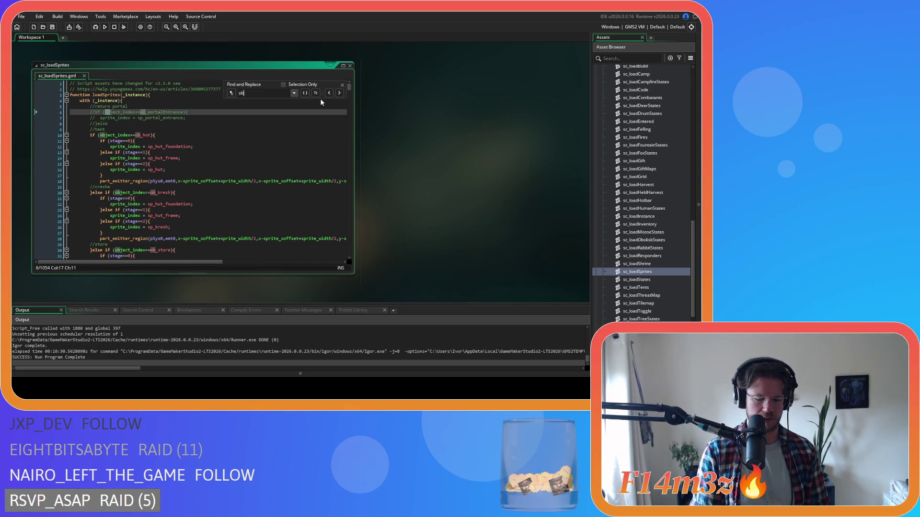
{"action": "type", "text": "_mushroom"}
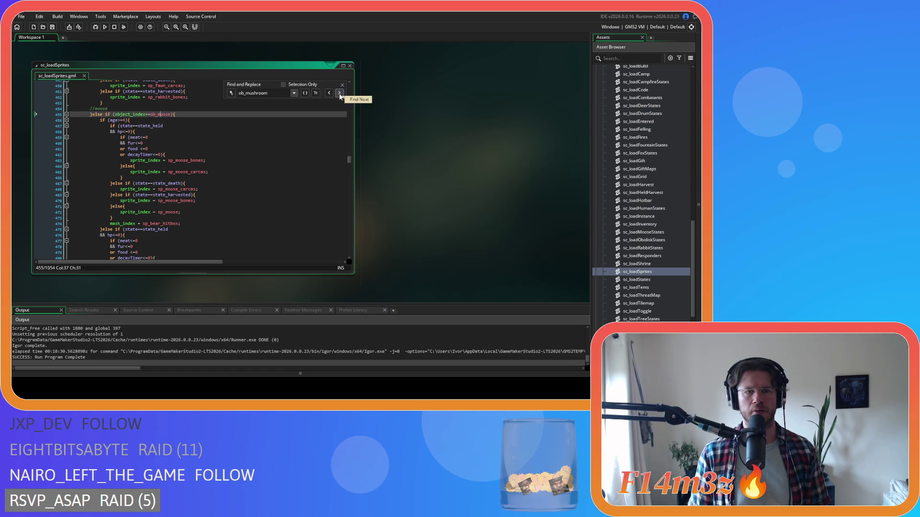
{"action": "left_click_drag", "start_coordinate": [268, 93], "coordinate": [248, 92]}
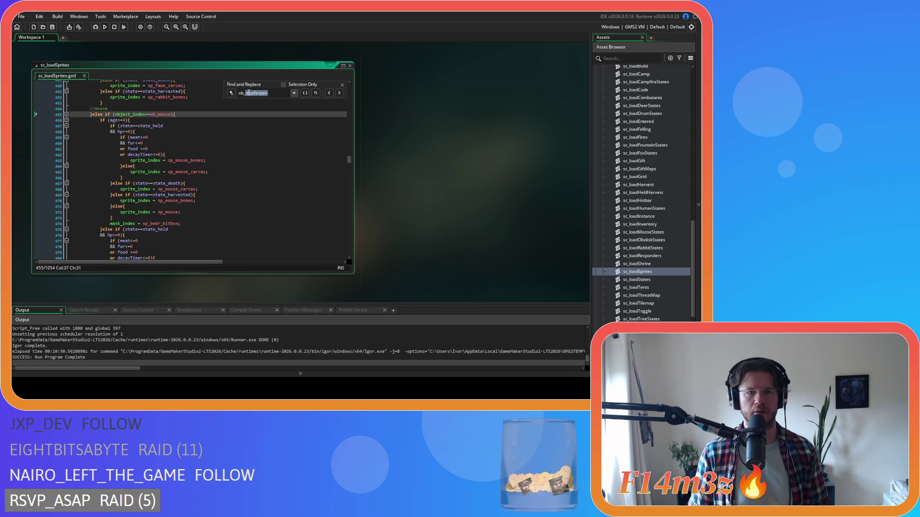
{"action": "type", "text": "lo"}
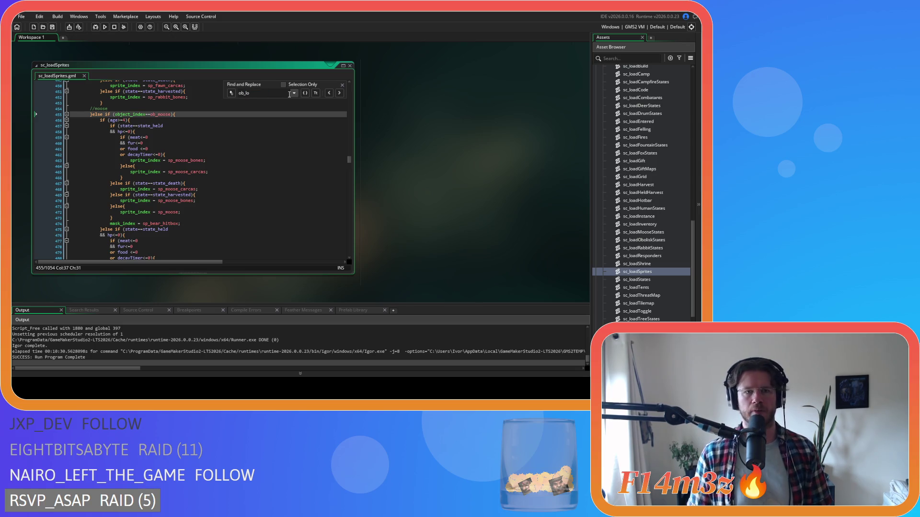
{"action": "type", "text": "g"}
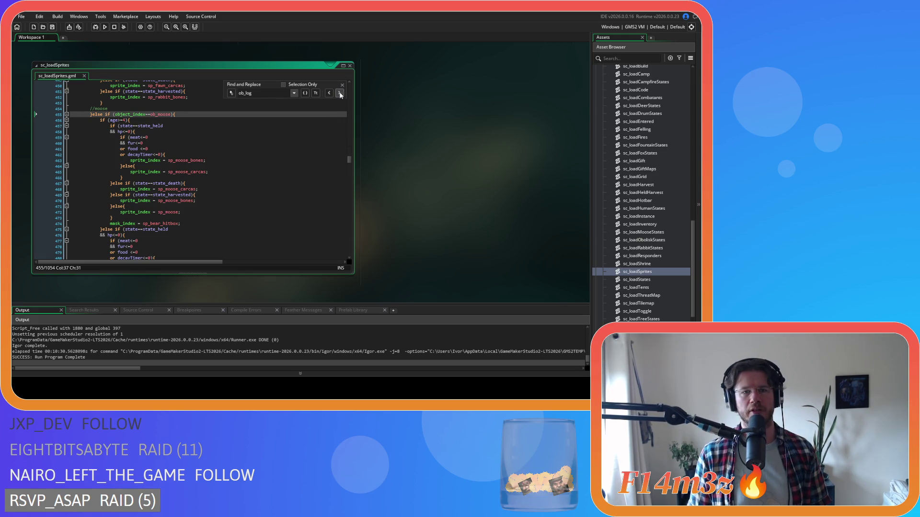
{"action": "left_click", "coordinate": [342, 84]}
{"action": "scroll", "coordinate": [654, 197], "scroll_direction": "up", "scroll_amount": 5}
{"action": "scroll", "coordinate": [652, 185], "scroll_direction": "up", "scroll_amount": 10}
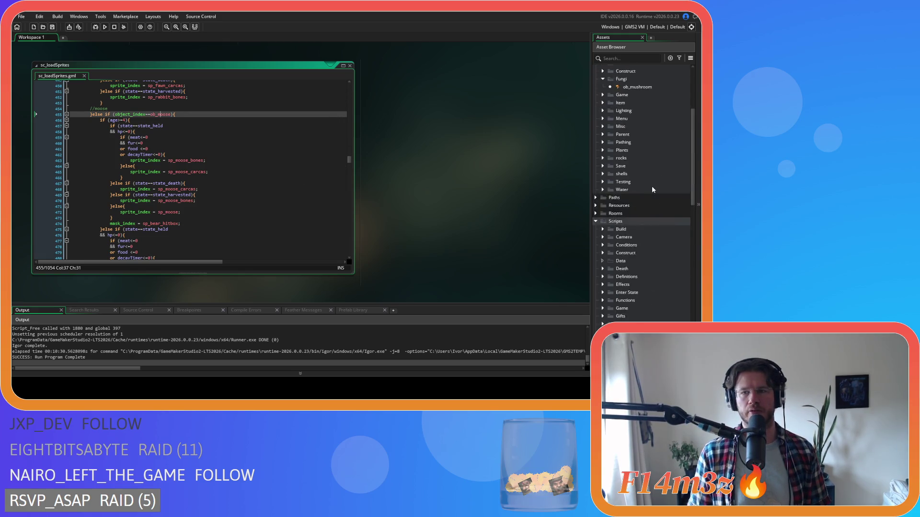
{"action": "left_click", "coordinate": [329, 161]}
{"action": "left_click_drag", "start_coordinate": [350, 161], "coordinate": [352, 249]}
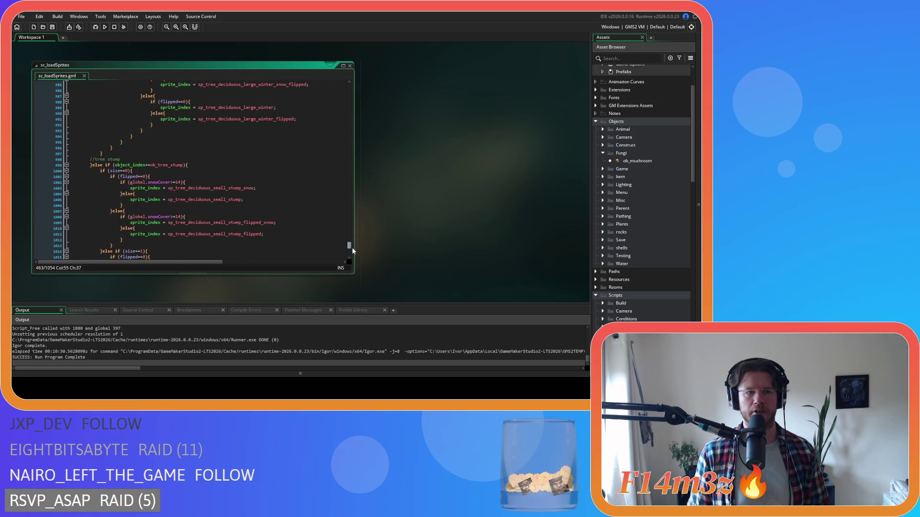
- Close all open editor windows with the workspace's Windows > Close All option
{"action": "right_click", "coordinate": [419, 115]}
{"action": "mouse_move", "coordinate": [434, 126]}
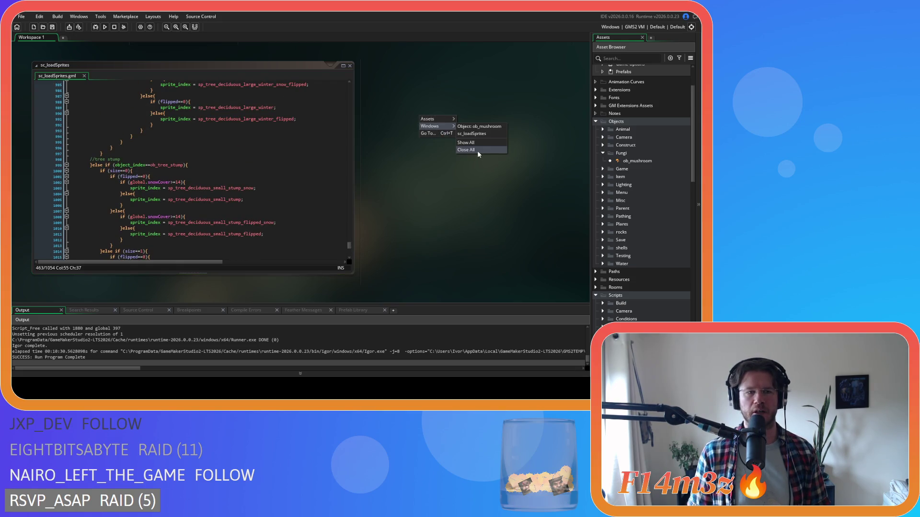
{"action": "left_click", "coordinate": [477, 150]}
- Collapse the Fungi, Objects and Scripts folders in the Asset Browser
{"action": "left_click", "coordinate": [603, 153]}
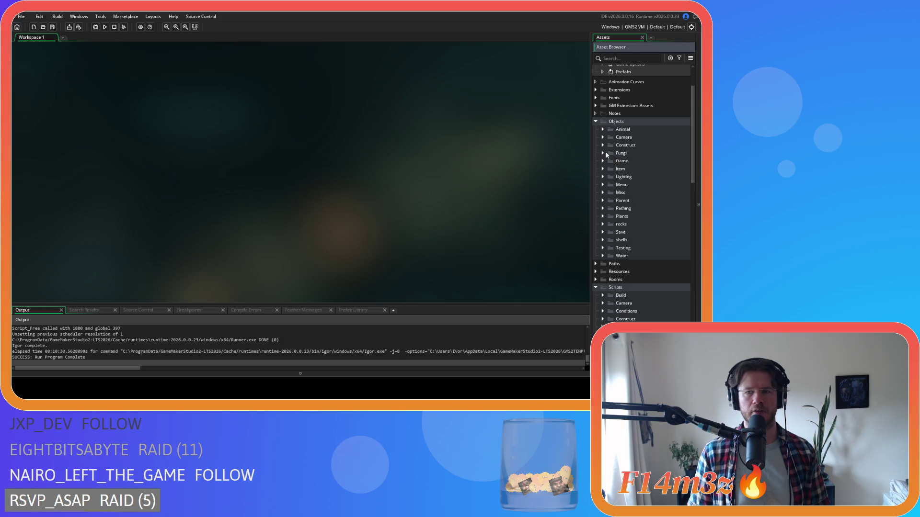
{"action": "left_click", "coordinate": [598, 122]}
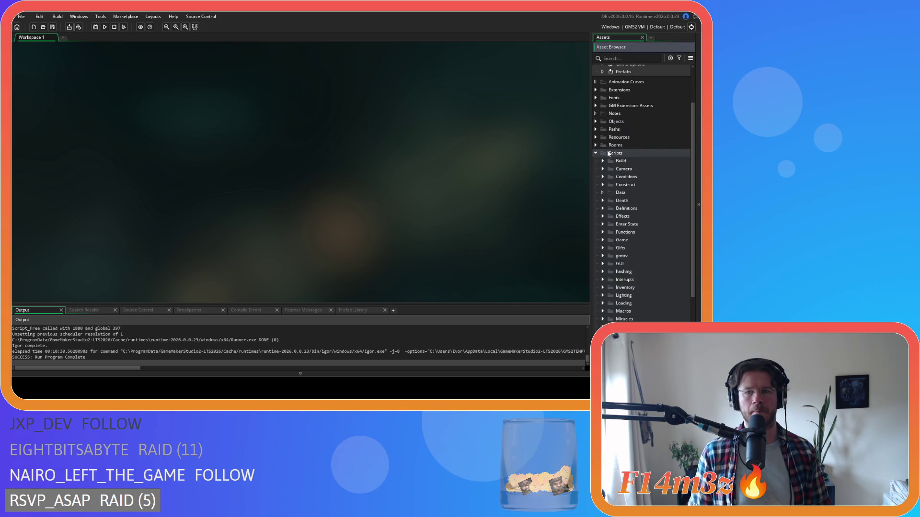
{"action": "left_click", "coordinate": [595, 153]}
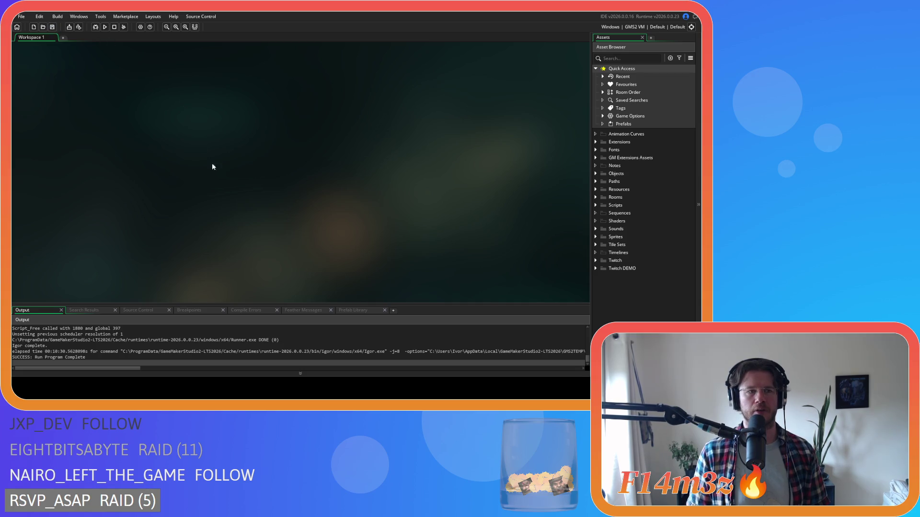
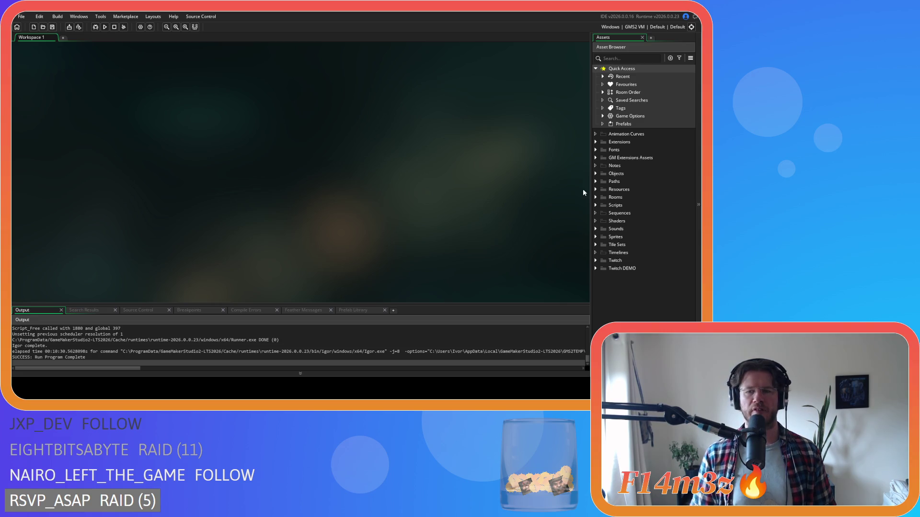
- Browse the Scripts > Game folder in the Asset Browser, then collapse Scripts
{"action": "left_click", "coordinate": [596, 206]}
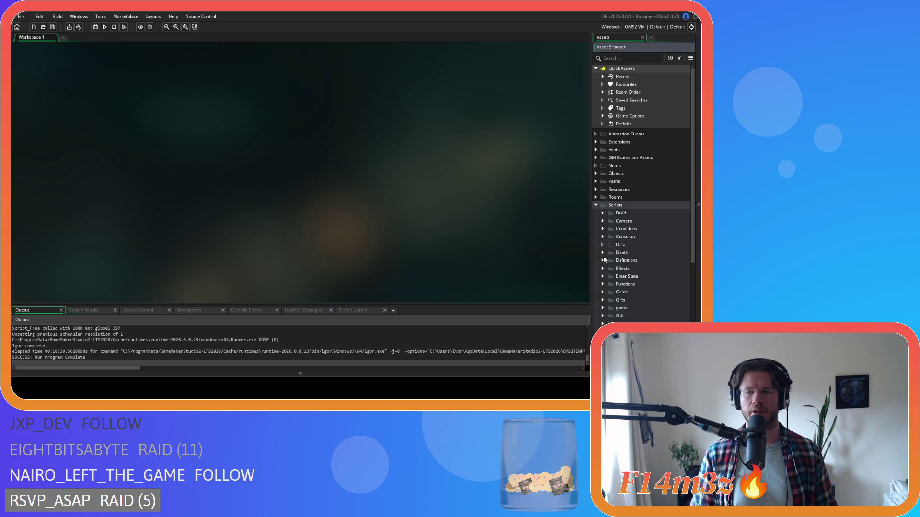
{"action": "scroll", "coordinate": [606, 285], "scroll_direction": "down", "scroll_amount": 3}
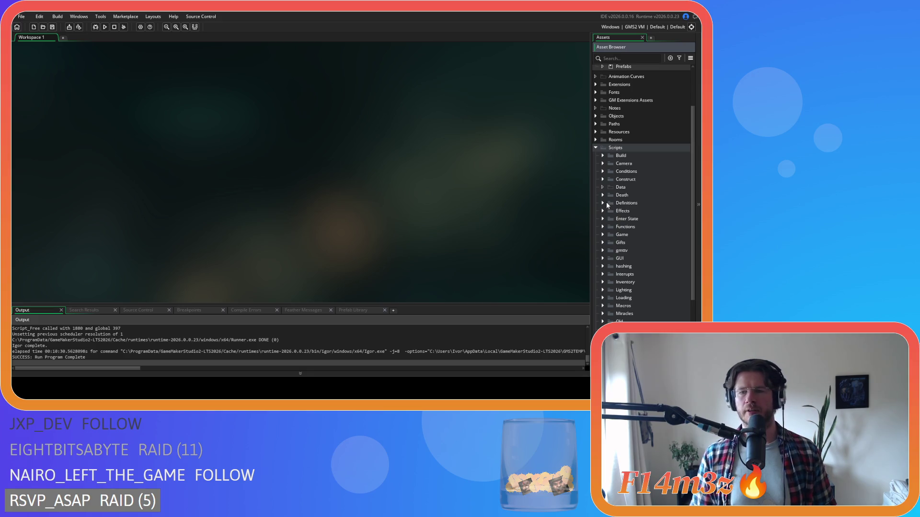
{"action": "left_click", "coordinate": [602, 235]}
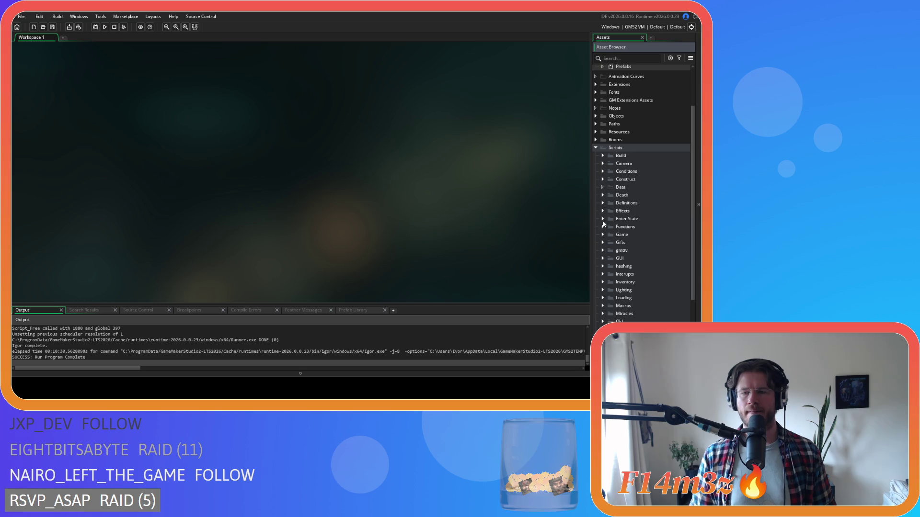
{"action": "left_click", "coordinate": [596, 148]}
- Open the ob_pause object from Objects > Game
{"action": "left_click", "coordinate": [596, 174]}
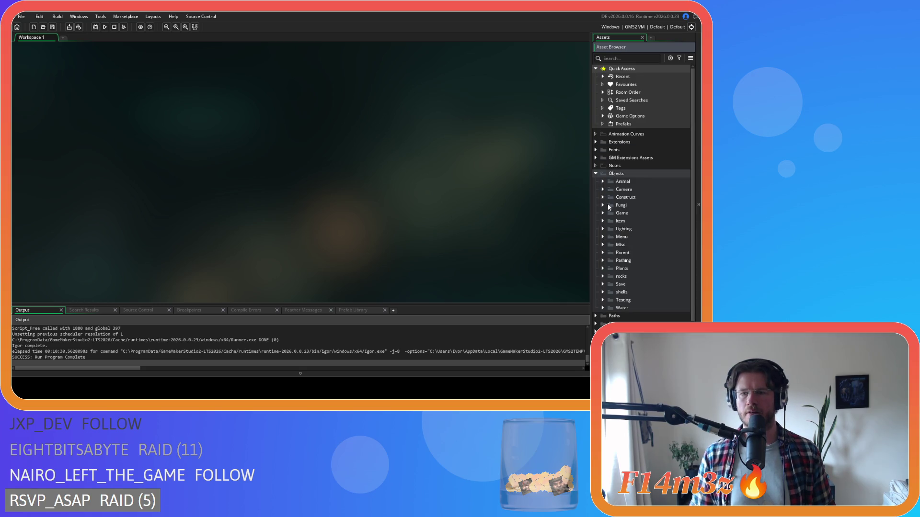
{"action": "left_click", "coordinate": [603, 213]}
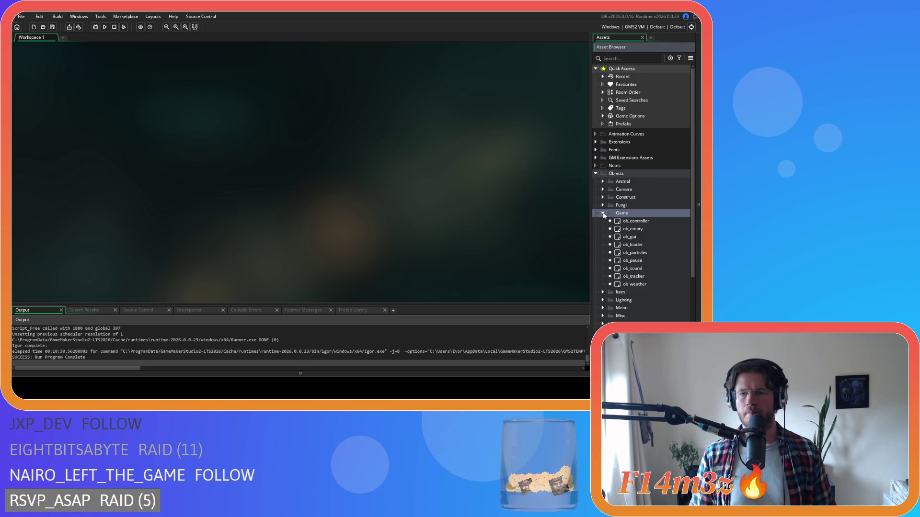
{"action": "double_click", "coordinate": [641, 264]}
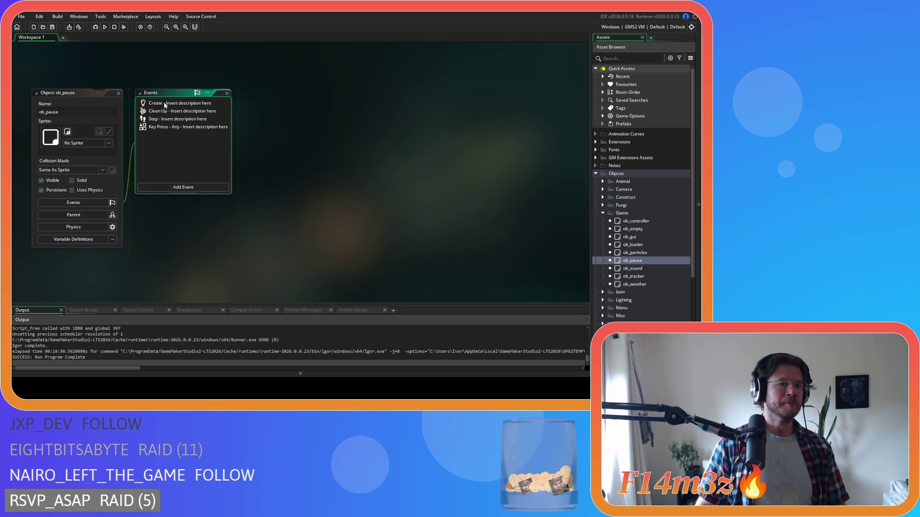
- Open ob_pause's Step event and review the ob_hut particle update block
{"action": "double_click", "coordinate": [170, 119]}
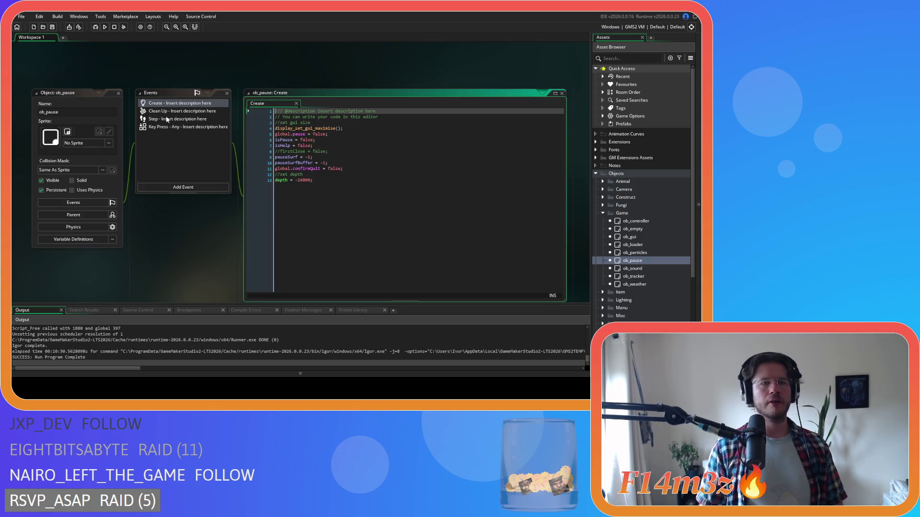
{"action": "scroll", "coordinate": [451, 234], "scroll_direction": "down", "scroll_amount": 5}
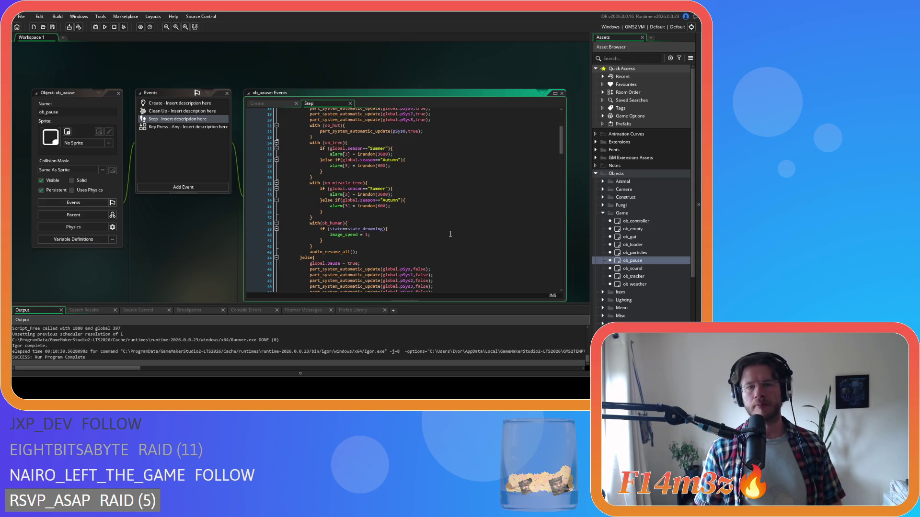
{"action": "scroll", "coordinate": [451, 234], "scroll_direction": "down", "scroll_amount": 2}
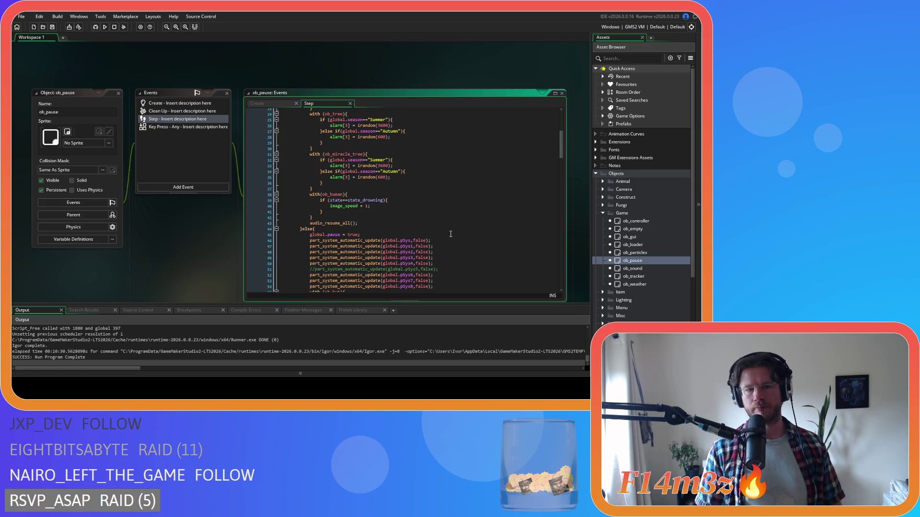
{"action": "scroll", "coordinate": [450, 234], "scroll_direction": "up", "scroll_amount": 3}
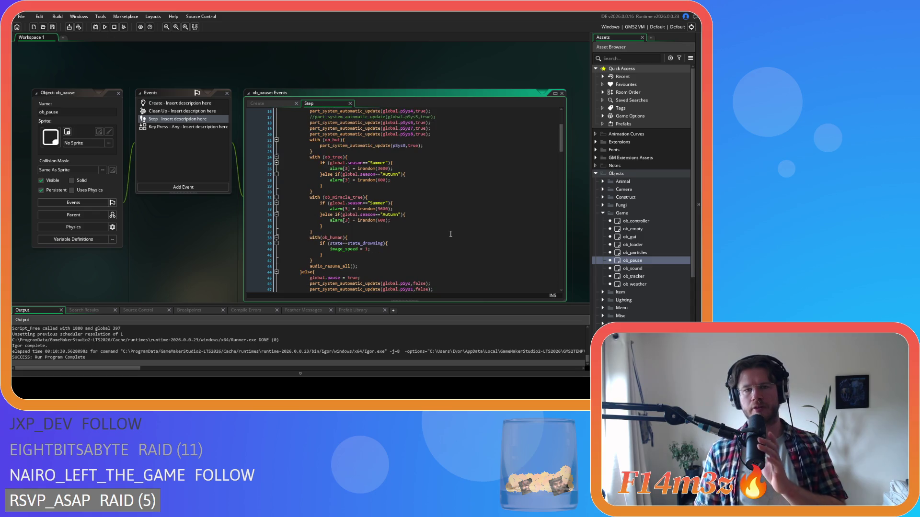
{"action": "left_click", "coordinate": [361, 139]}
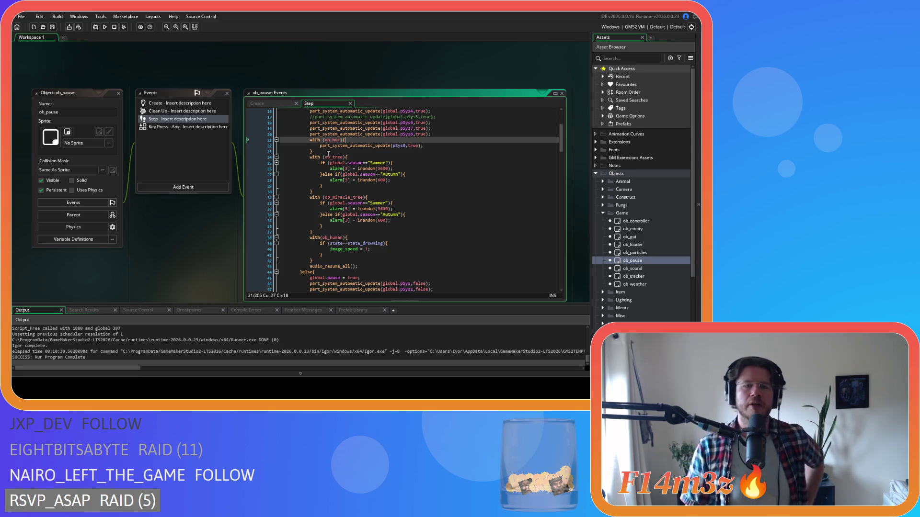
{"action": "left_click", "coordinate": [365, 145]}
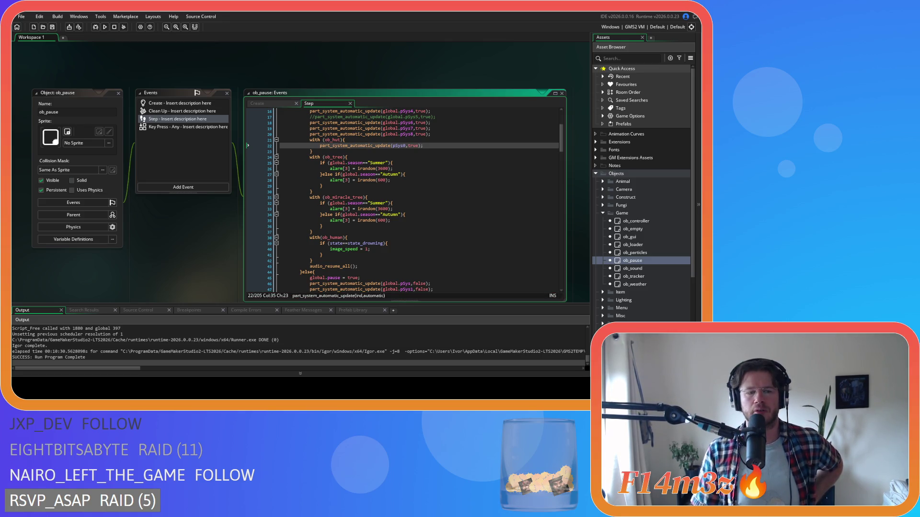
- Review the Step code from line 30 to the pause branch at line 57, returning to line 22
{"action": "left_click", "coordinate": [417, 192]}
{"action": "scroll", "coordinate": [422, 182], "scroll_direction": "down", "scroll_amount": 10}
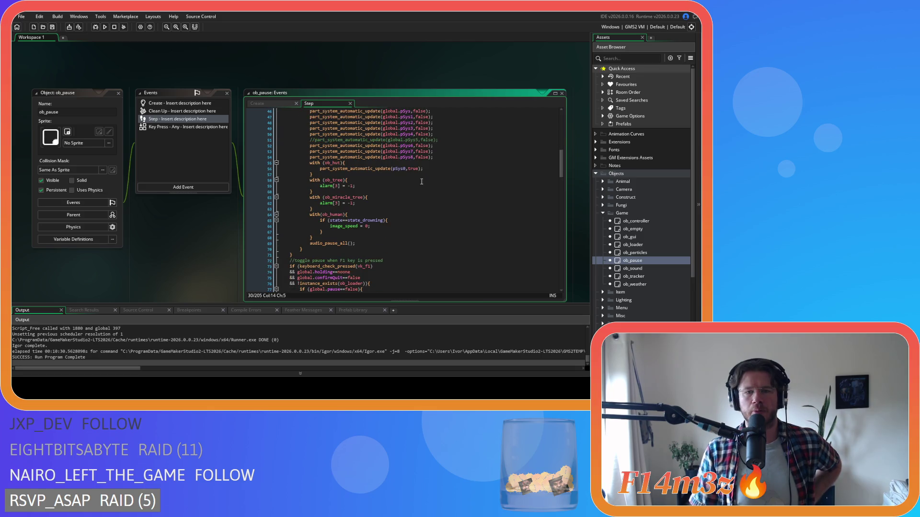
{"action": "left_click", "coordinate": [398, 173]}
{"action": "scroll", "coordinate": [431, 182], "scroll_direction": "up", "scroll_amount": 10}
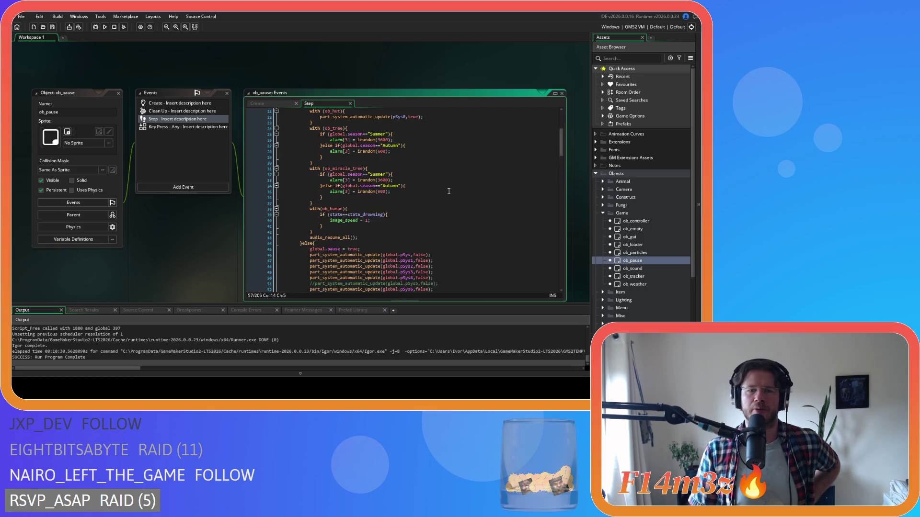
{"action": "scroll", "coordinate": [441, 202], "scroll_direction": "down", "scroll_amount": 7}
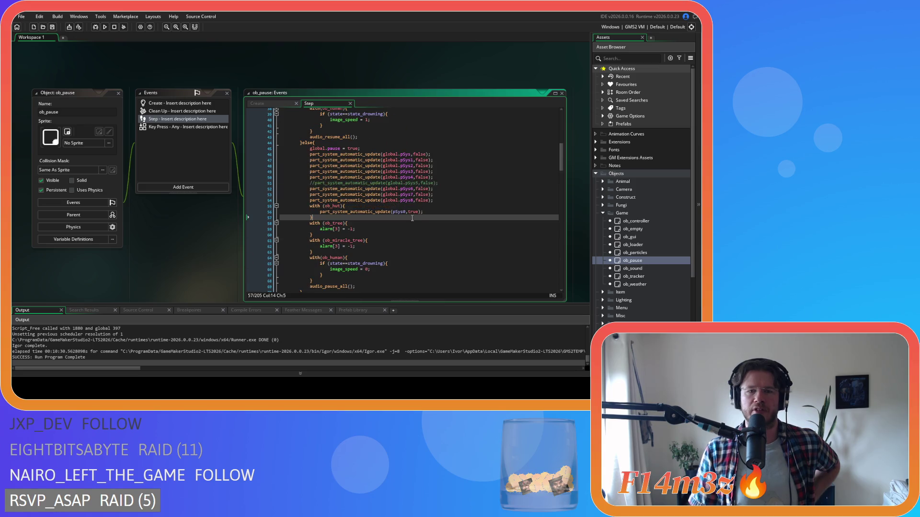
{"action": "scroll", "coordinate": [426, 218], "scroll_direction": "up", "scroll_amount": 10}
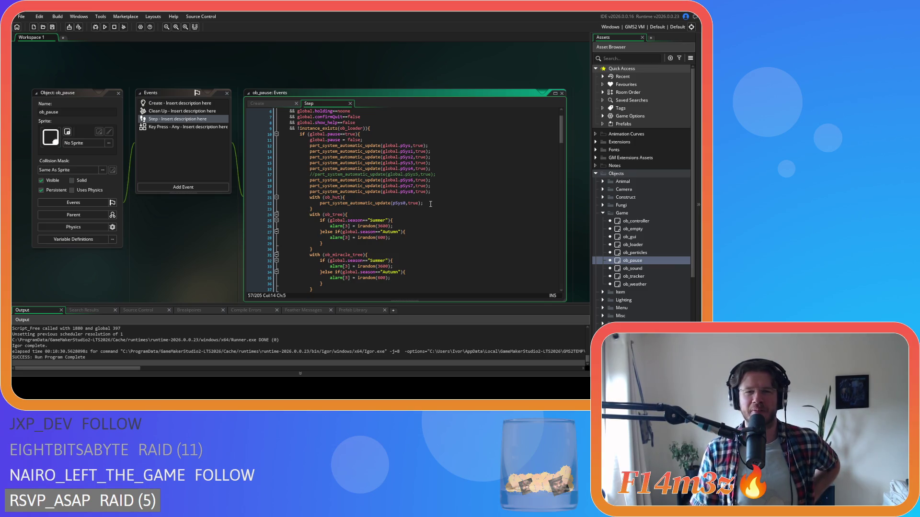
{"action": "left_click", "coordinate": [476, 202]}
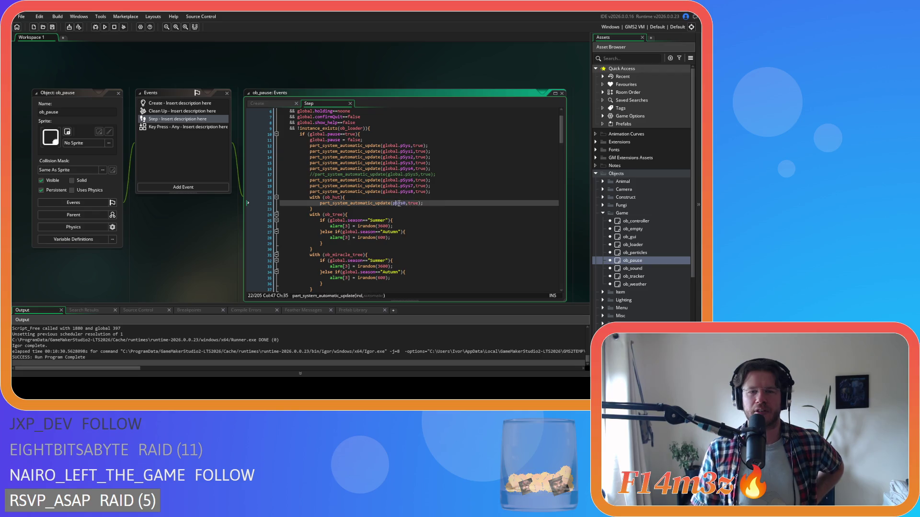
- Change the ob_hut particle update's true argument on line 56 to false and save
{"action": "scroll", "coordinate": [450, 201], "scroll_direction": "down", "scroll_amount": 12}
{"action": "double_click", "coordinate": [412, 183]}
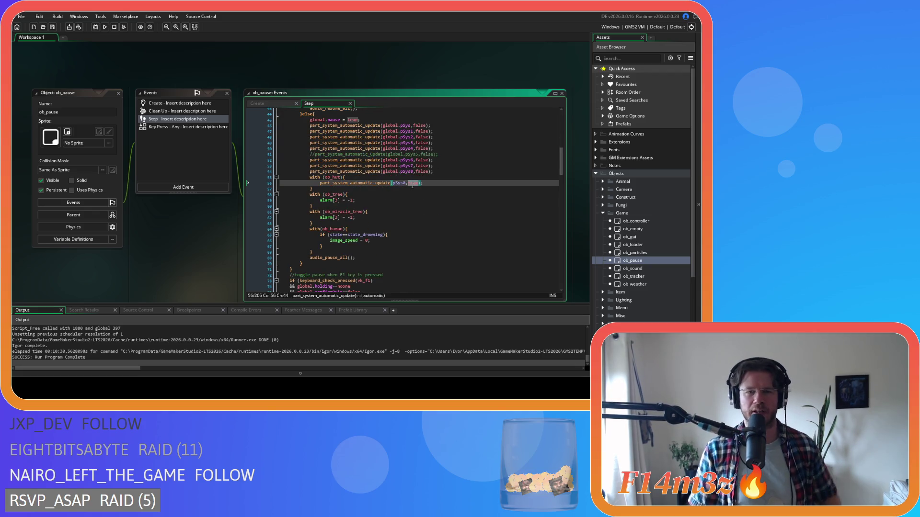
{"action": "type", "text": "false"}
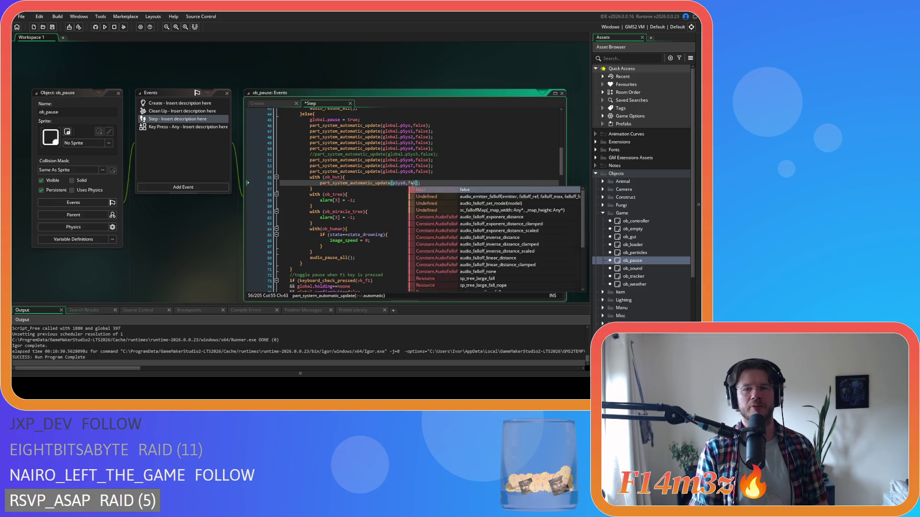
{"action": "key", "text": "ctrl+s"}
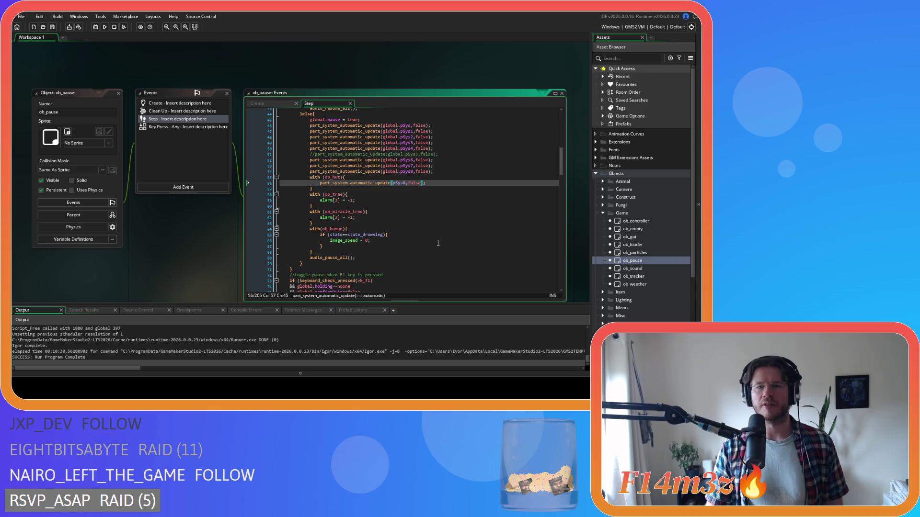
- Check the ob_miracle_tree block on line 61 and bring up the workspace context menu
{"action": "scroll", "coordinate": [438, 243], "scroll_direction": "up", "scroll_amount": 1}
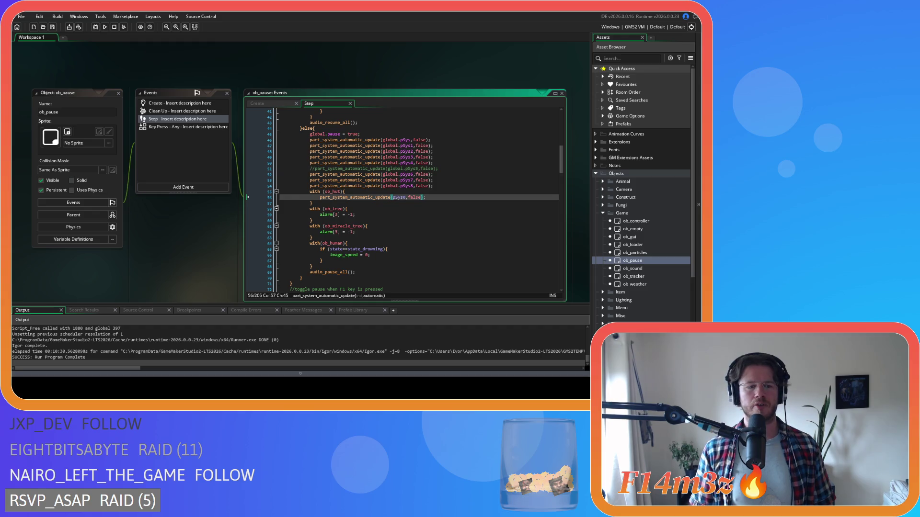
{"action": "left_click", "coordinate": [386, 228]}
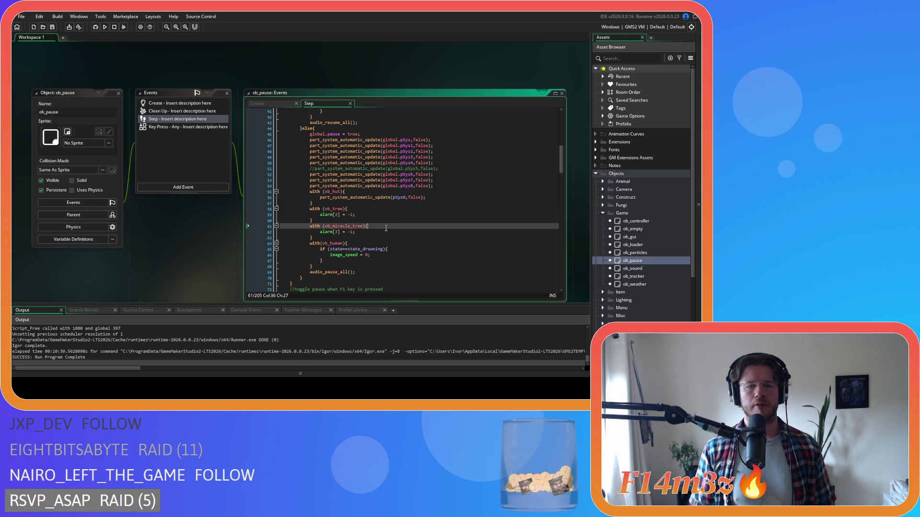
{"action": "right_click", "coordinate": [146, 67]}
- Close all editor windows with Windows > Close All and collapse the Objects > Game folders
{"action": "mouse_move", "coordinate": [163, 78]}
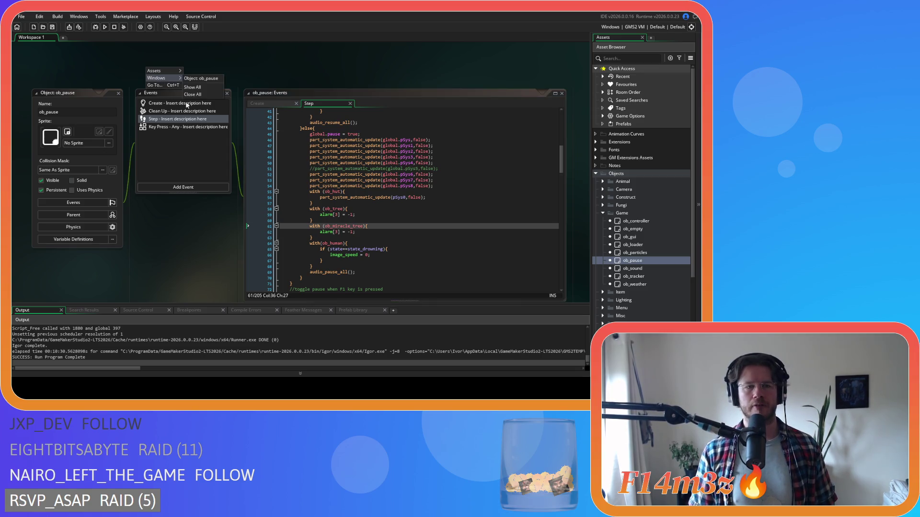
{"action": "left_click", "coordinate": [195, 95]}
{"action": "left_click", "coordinate": [603, 213]}
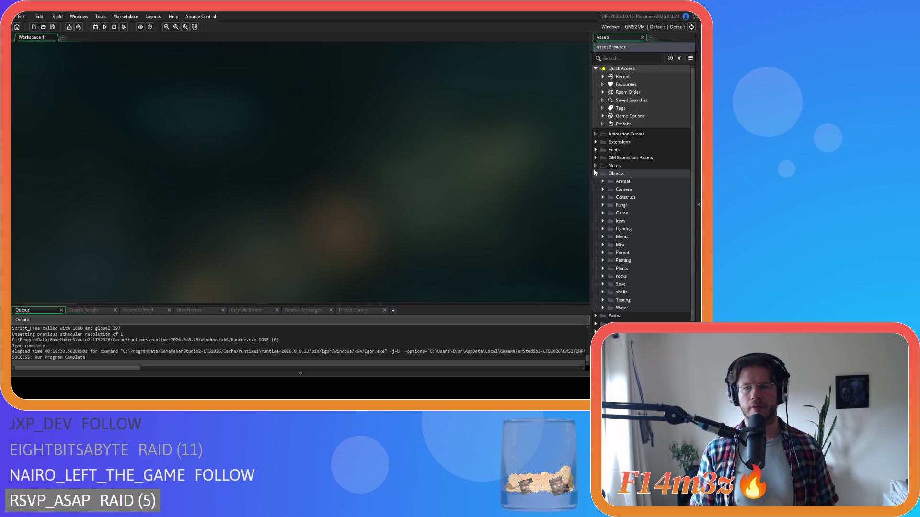
{"action": "left_click", "coordinate": [596, 174]}
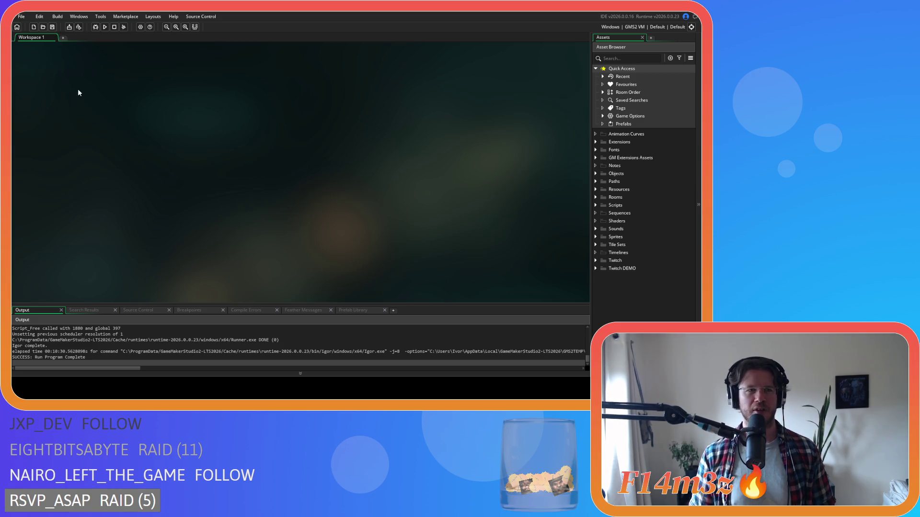
- Reopen ob_pause and its Step code from Objects > Game
{"action": "left_click", "coordinate": [595, 175]}
{"action": "left_click", "coordinate": [596, 174]}
{"action": "left_click", "coordinate": [595, 175]}
{"action": "left_click", "coordinate": [595, 175]}
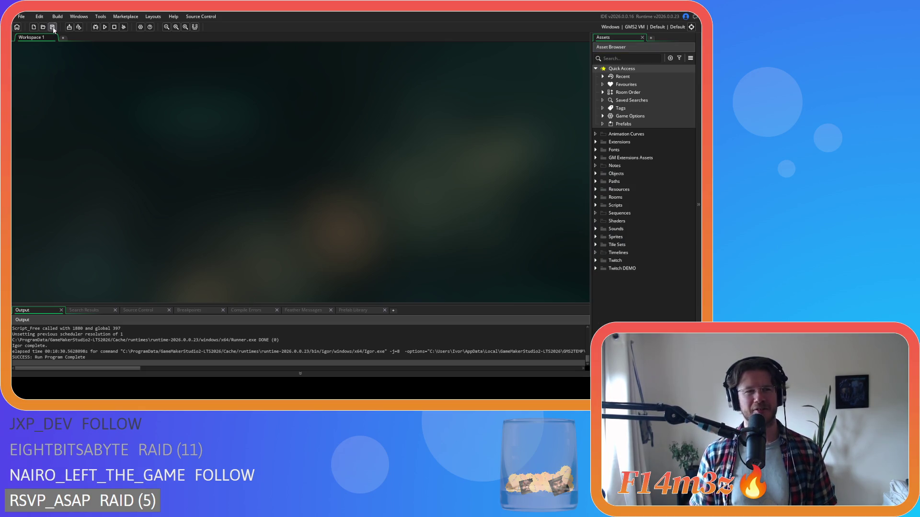
{"action": "left_click", "coordinate": [596, 173]}
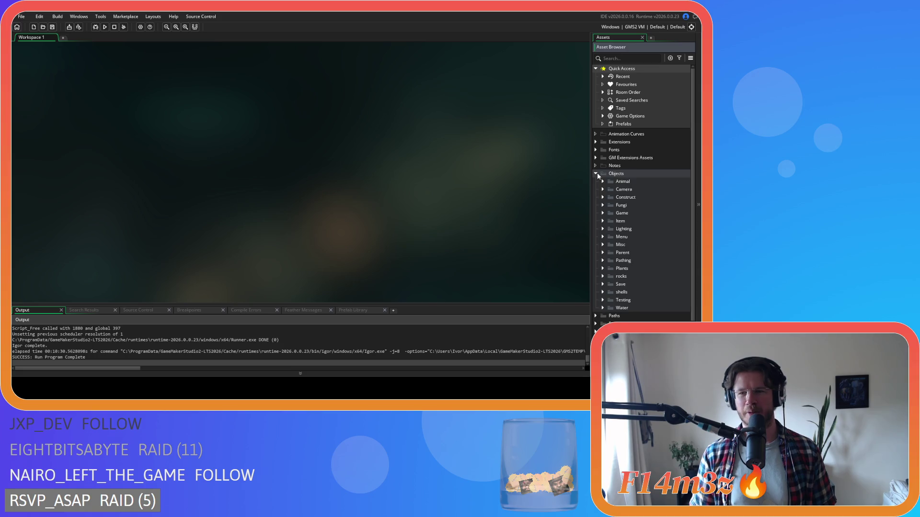
{"action": "left_click", "coordinate": [596, 174]}
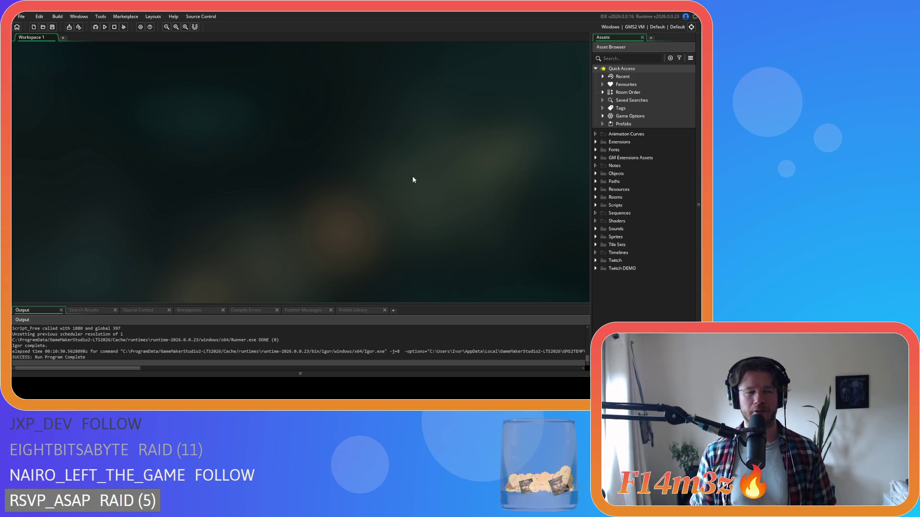
{"action": "left_click", "coordinate": [596, 175]}
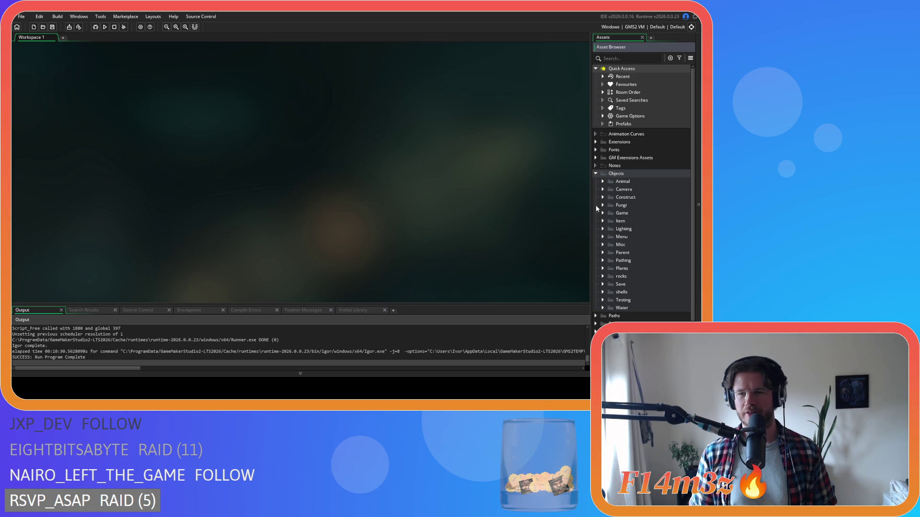
{"action": "left_click", "coordinate": [596, 174]}
{"action": "left_click", "coordinate": [595, 175]}
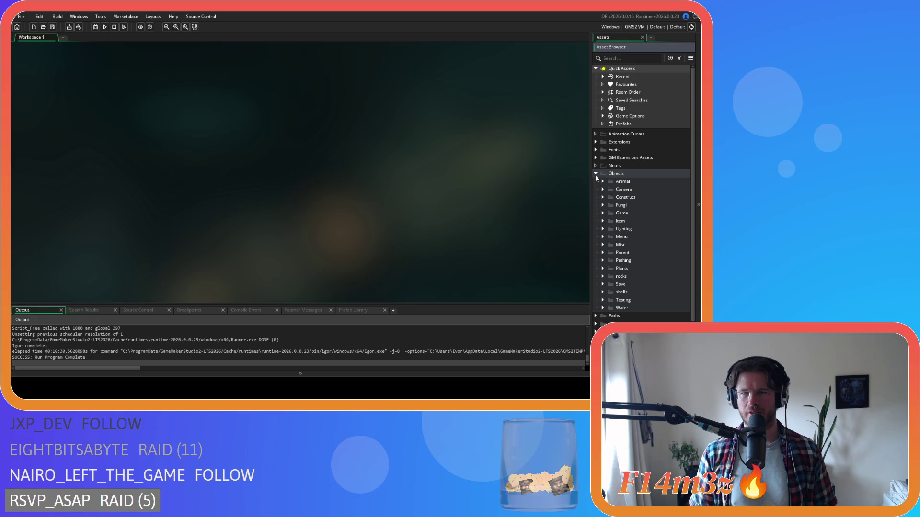
{"action": "left_click", "coordinate": [603, 213]}
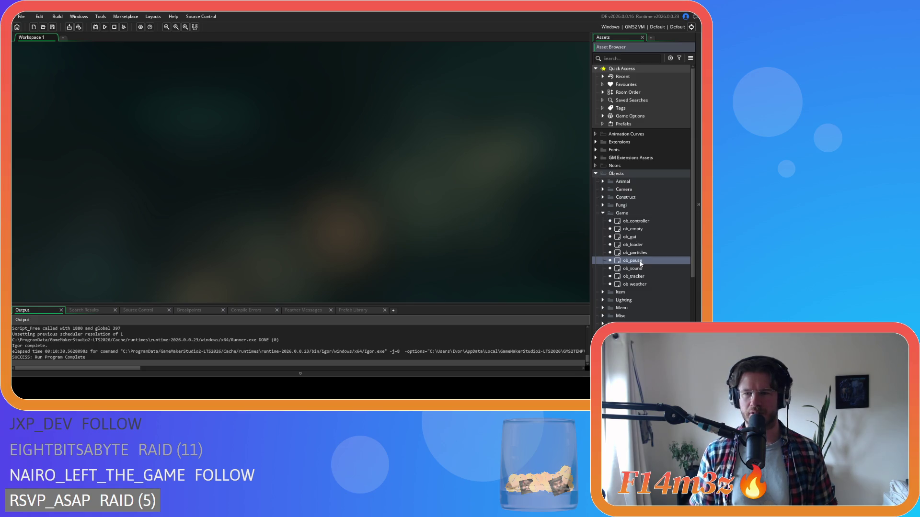
{"action": "double_click", "coordinate": [632, 261]}
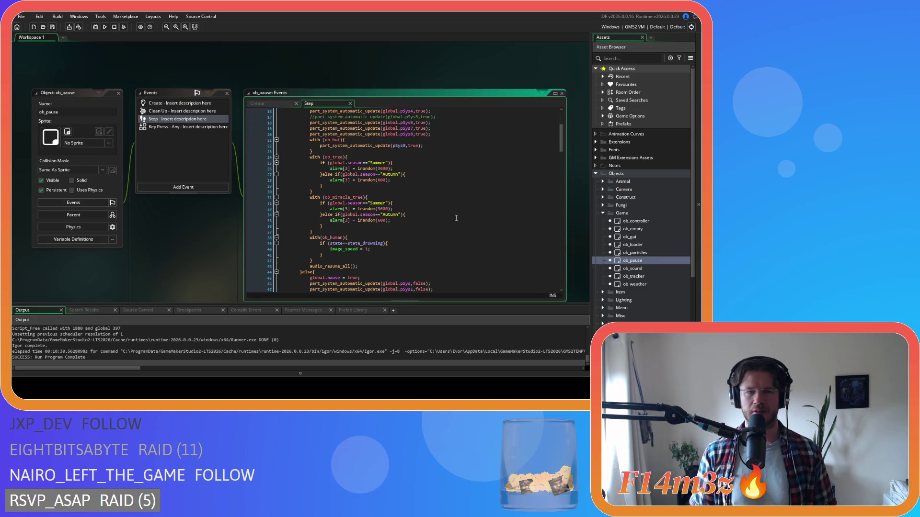
- Select lines 26–30 of the ob_tree alarm resume code
{"action": "left_click", "coordinate": [341, 176]}
{"action": "mouse_move", "coordinate": [312, 192]}
{"action": "left_mouse_down"}
{"action": "mouse_move", "coordinate": [311, 145]}
{"action": "mouse_move", "coordinate": [313, 199]}
{"action": "mouse_move", "coordinate": [322, 157]}
{"action": "left_mouse_up"}
{"action": "scroll", "coordinate": [359, 205], "scroll_direction": "down", "scroll_amount": 10}
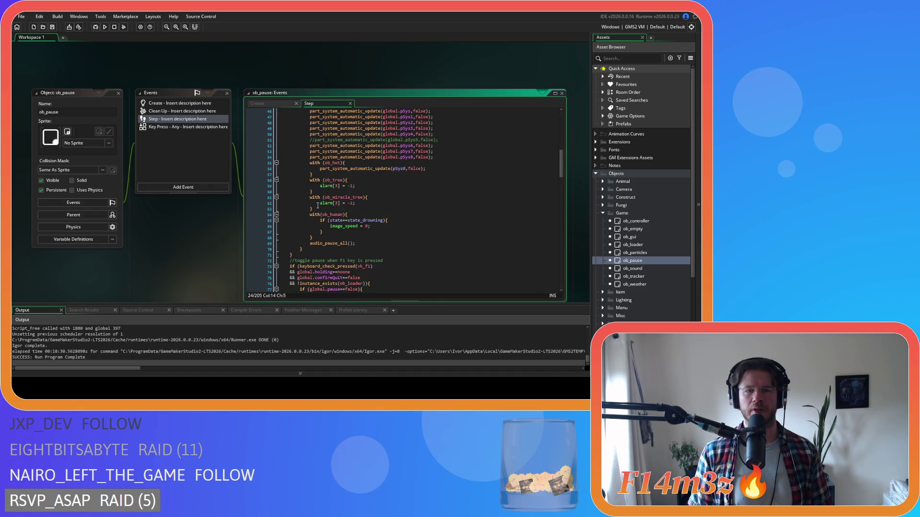
- Select ob_human in the Objects > Animal > Human folder
{"action": "left_click", "coordinate": [603, 181]}
{"action": "left_click", "coordinate": [610, 190]}
{"action": "left_click", "coordinate": [617, 197]}
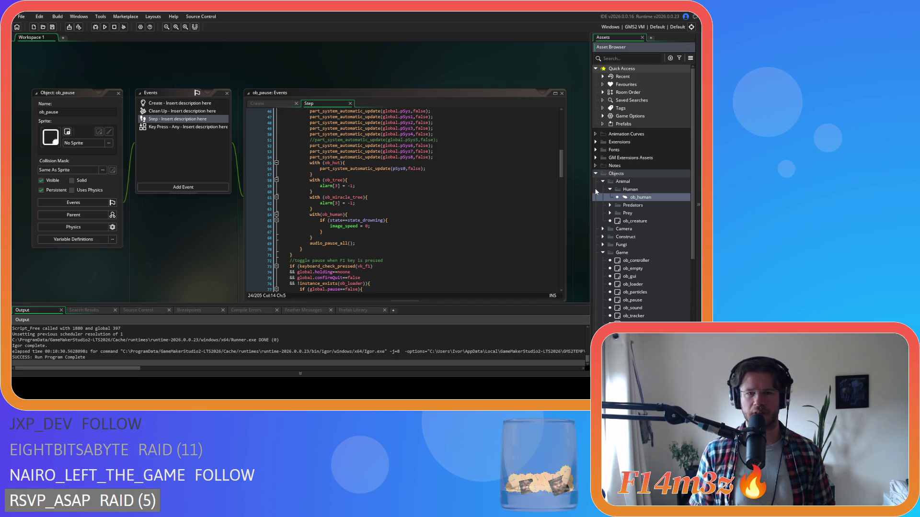
- Review ob_human's Alarm 1, 4, 5 and 6 event code
{"action": "scroll", "coordinate": [174, 108], "scroll_direction": "down", "scroll_amount": 1}
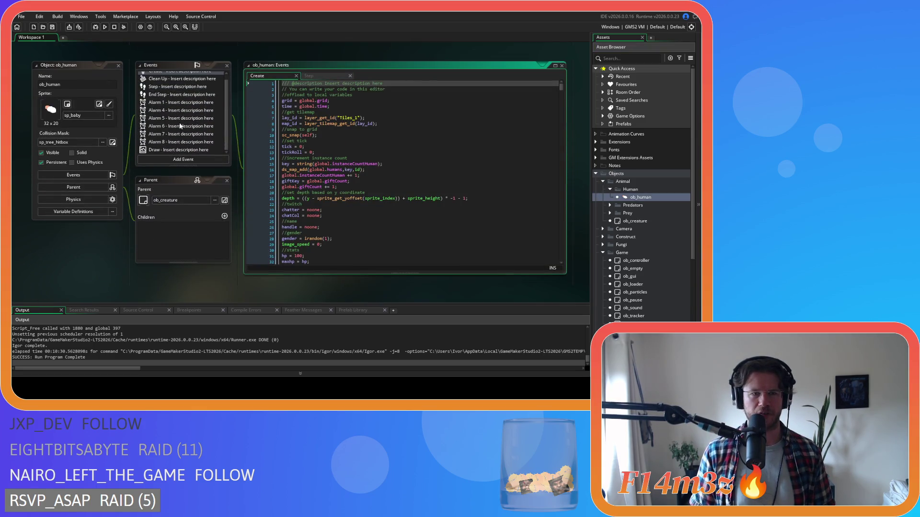
{"action": "left_click", "coordinate": [173, 105]}
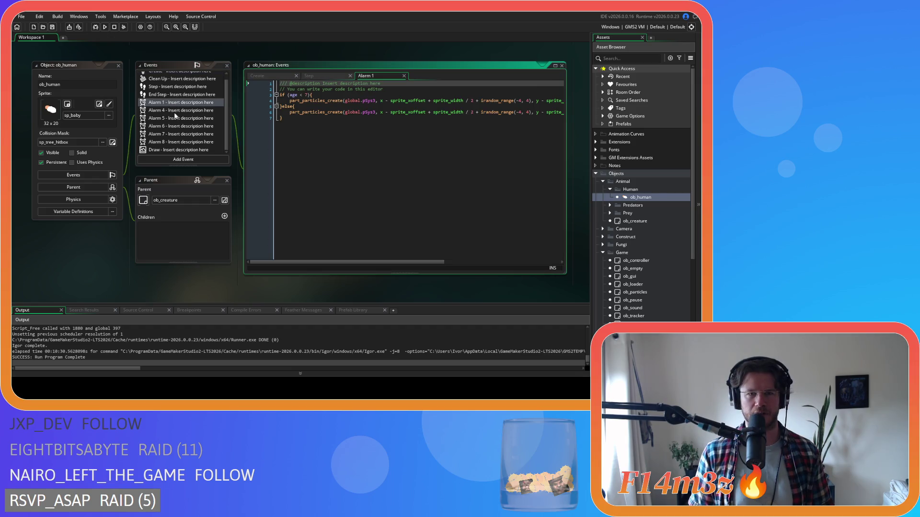
{"action": "left_click", "coordinate": [173, 111]}
{"action": "left_click", "coordinate": [173, 118]}
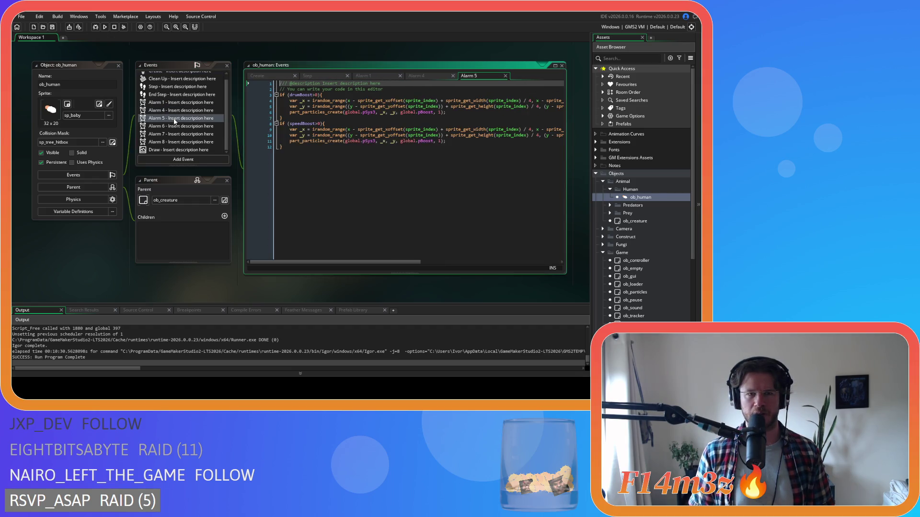
{"action": "left_click", "coordinate": [173, 127]}
{"action": "left_click", "coordinate": [274, 101]}
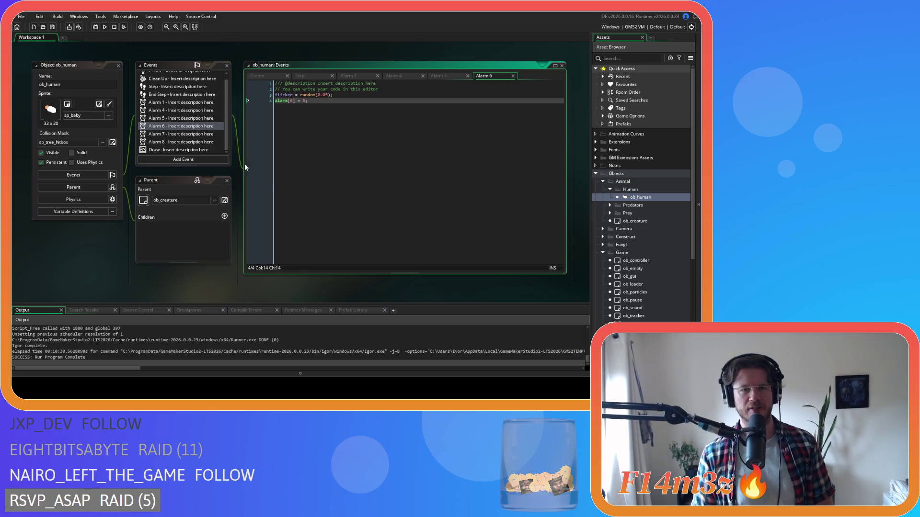
- In ob_pause's pause branch, start a new line inside the with(ob_human) block
{"action": "scroll", "coordinate": [308, 199], "scroll_direction": "up", "scroll_amount": 3}
{"action": "scroll", "coordinate": [307, 198], "scroll_direction": "up", "scroll_amount": 5}
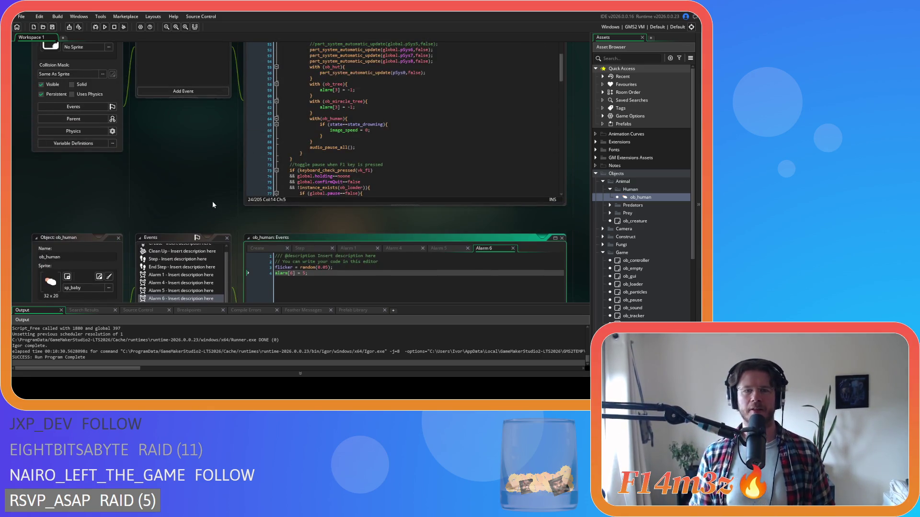
{"action": "scroll", "coordinate": [325, 132], "scroll_direction": "up", "scroll_amount": 1}
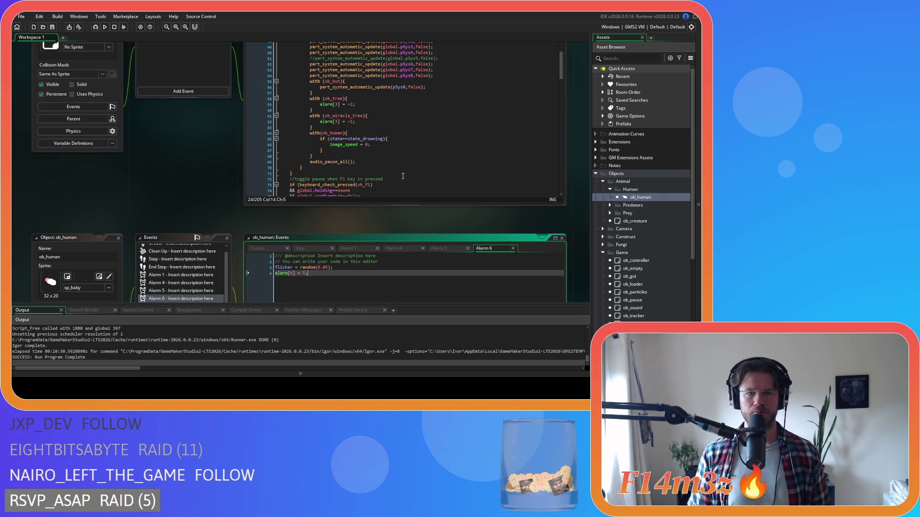
{"action": "left_click", "coordinate": [362, 134]}
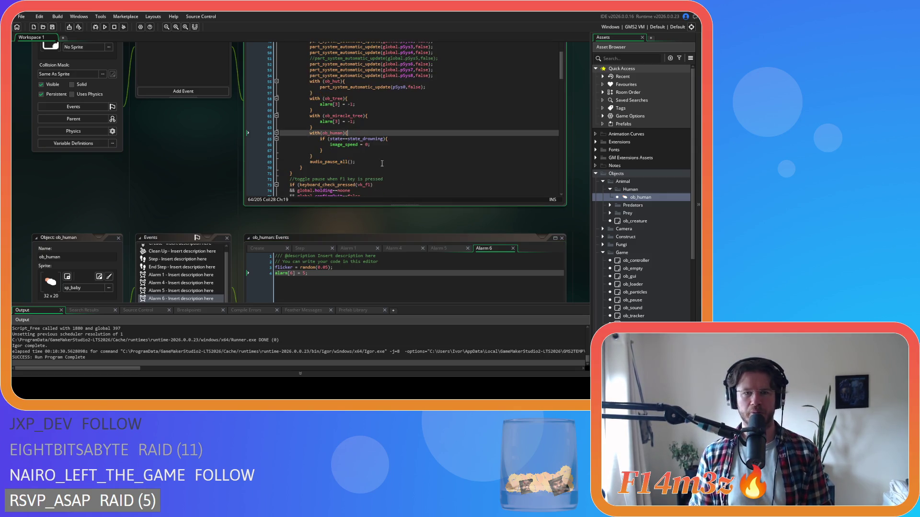
{"action": "left_click_drag", "start_coordinate": [367, 123], "coordinate": [316, 123]}
{"action": "left_click", "coordinate": [369, 134]}
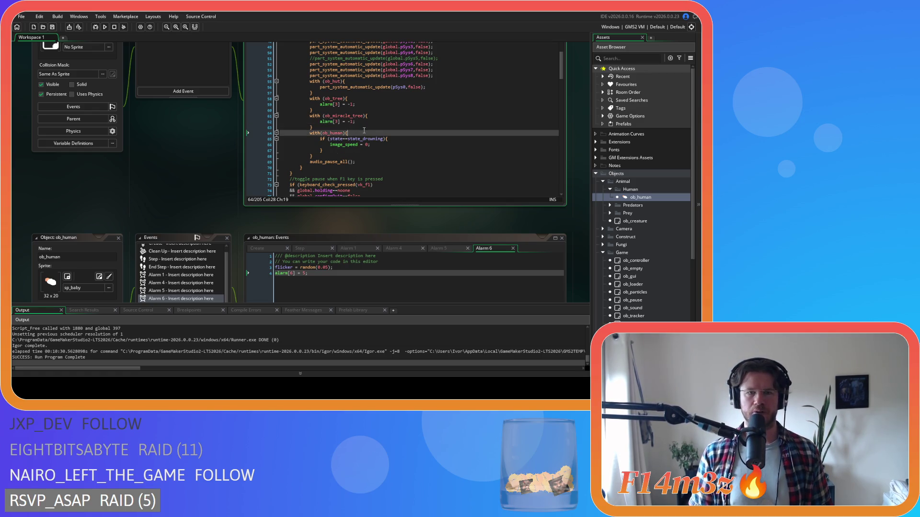
{"action": "key", "text": "Return"}
- Add alarm[6] = -1; after ob_human's drowning check in the pause branch
{"action": "key", "text": "BackSpace"}
{"action": "key", "text": "BackSpace"}
{"action": "key", "text": "alt+Down"}
{"action": "key", "text": "alt+Down"}
{"action": "key", "text": "alt+Down"}
{"action": "key", "text": "ctrl+v"}
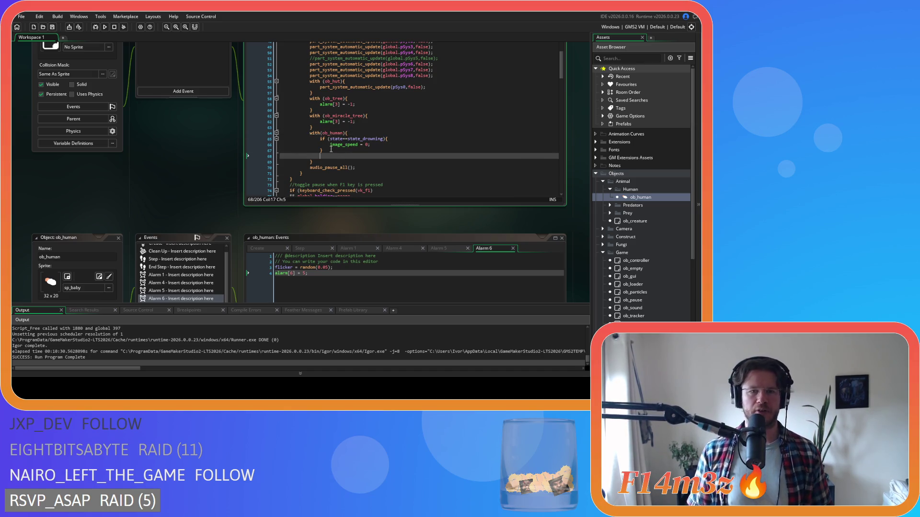
{"action": "left_click", "coordinate": [336, 156]}
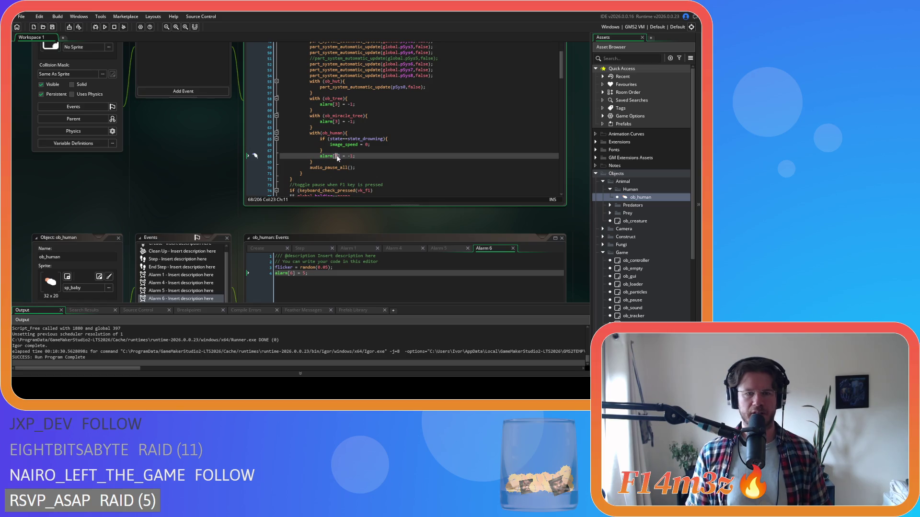
{"action": "key", "text": "Delete"}
{"action": "type", "text": "6"}
- Paste the alarm[3] = irandom(600); line after ob_human's drowning check in the resume branch
{"action": "scroll", "coordinate": [374, 161], "scroll_direction": "up", "scroll_amount": 10}
{"action": "scroll", "coordinate": [364, 160], "scroll_direction": "down", "scroll_amount": 2}
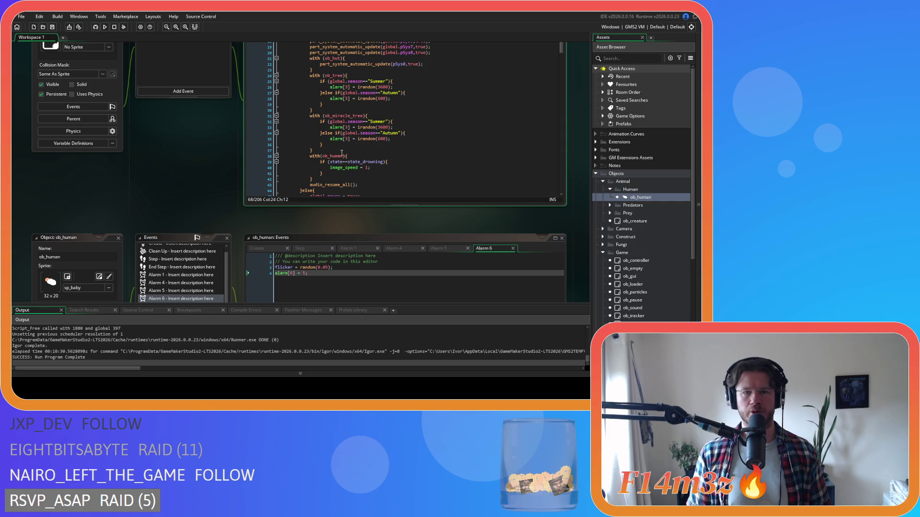
{"action": "left_click_drag", "start_coordinate": [397, 139], "coordinate": [329, 139]}
{"action": "key", "text": "ctrl+c"}
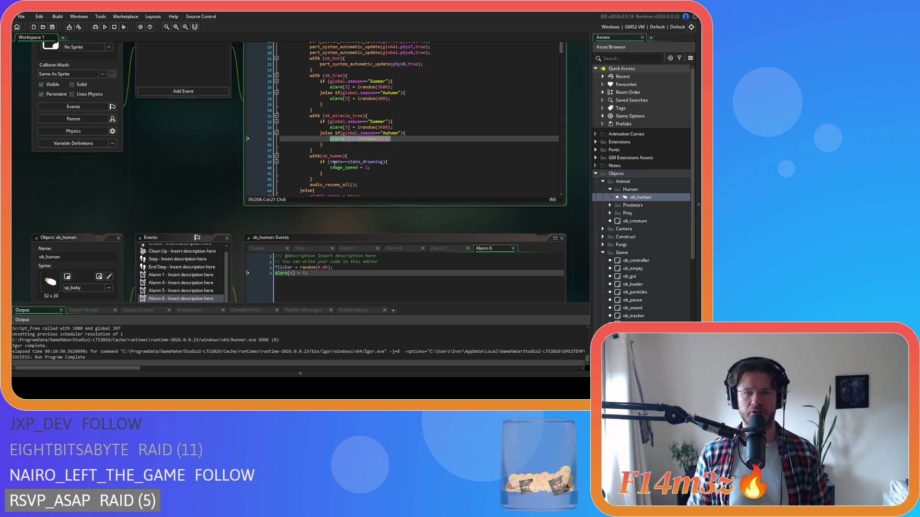
{"action": "scroll", "coordinate": [212, 117], "scroll_direction": "down", "scroll_amount": 1}
{"action": "scroll", "coordinate": [229, 128], "scroll_direction": "down", "scroll_amount": 1}
{"action": "scroll", "coordinate": [230, 129], "scroll_direction": "up", "scroll_amount": 3}
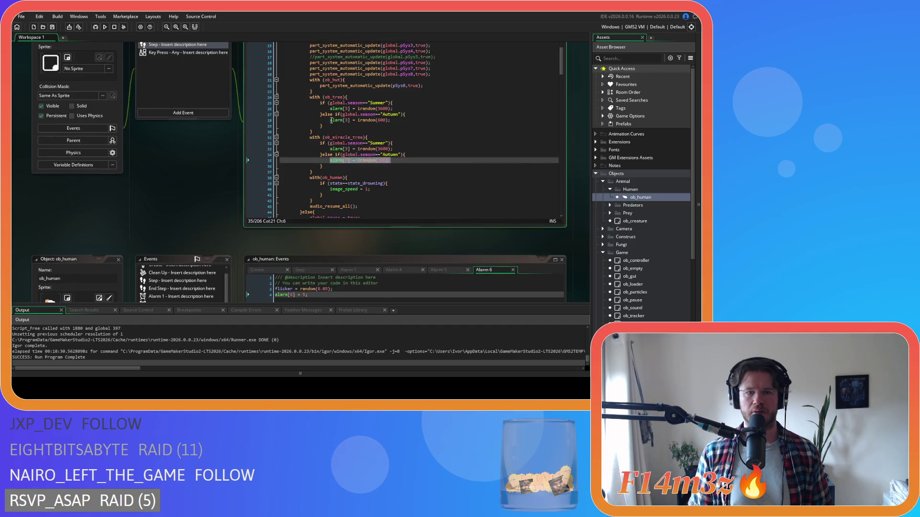
{"action": "left_click", "coordinate": [406, 164]}
{"action": "scroll", "coordinate": [405, 163], "scroll_direction": "down", "scroll_amount": 2}
{"action": "left_click", "coordinate": [347, 168]}
{"action": "key", "text": "Return"}
{"action": "key", "text": "ctrl+v"}
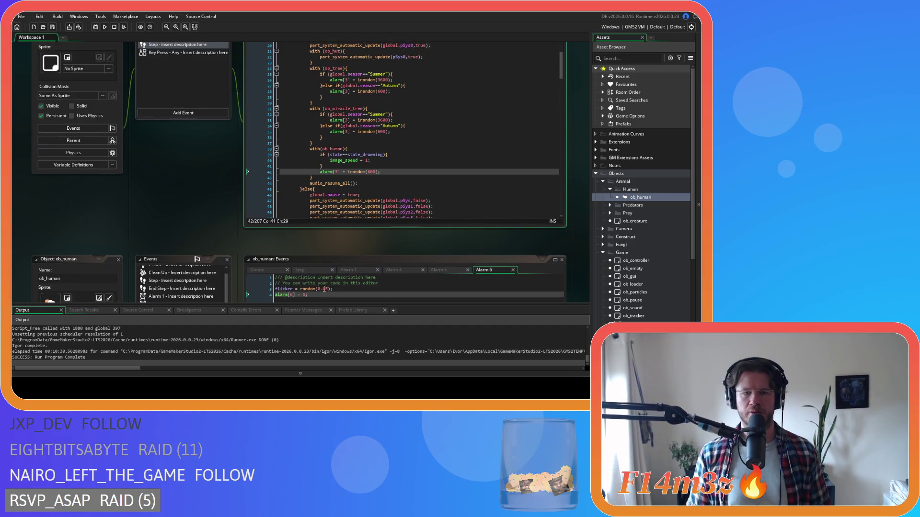
- Change the flicker value in ob_human's Alarm 6 code to 0.05
{"action": "left_click_drag", "start_coordinate": [317, 289], "coordinate": [328, 291]}
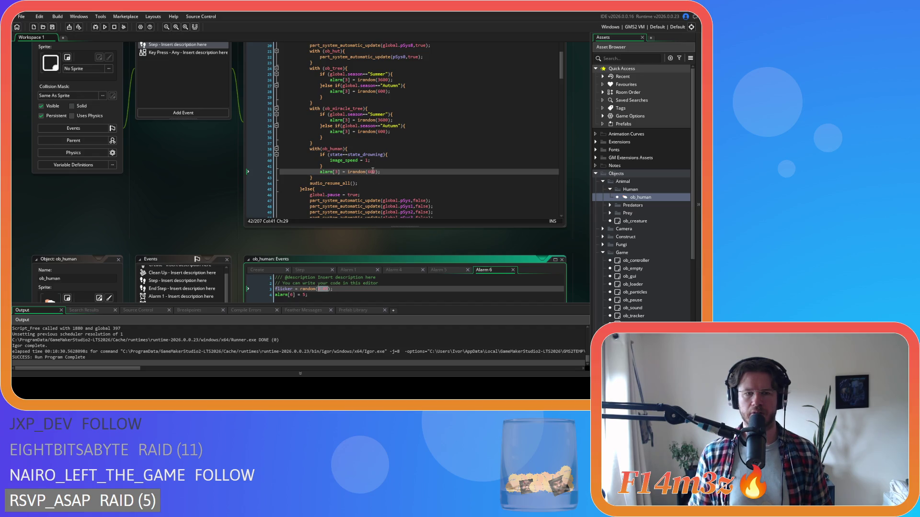
{"action": "type", "text": "0.05"}
{"action": "left_click", "coordinate": [304, 295]}
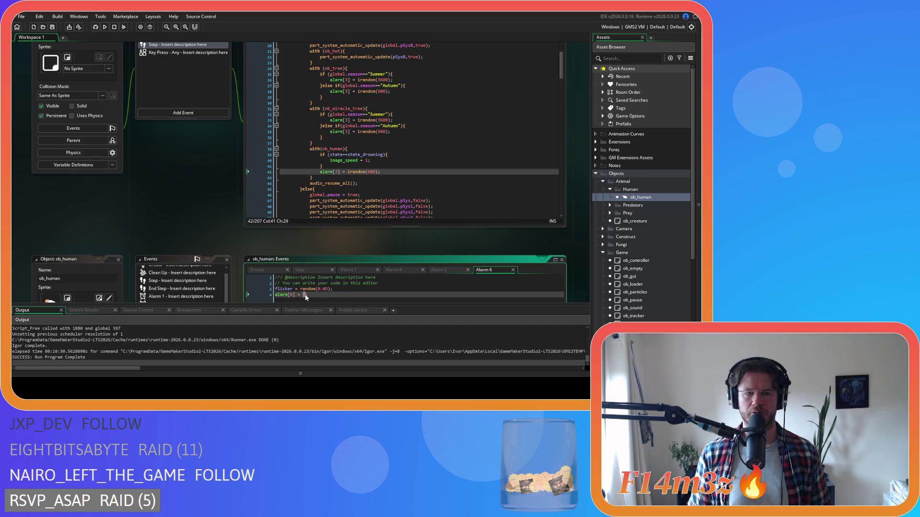
- Change the pasted line's irandom(600) to irandom(5) and review the code
{"action": "double_click", "coordinate": [371, 172]}
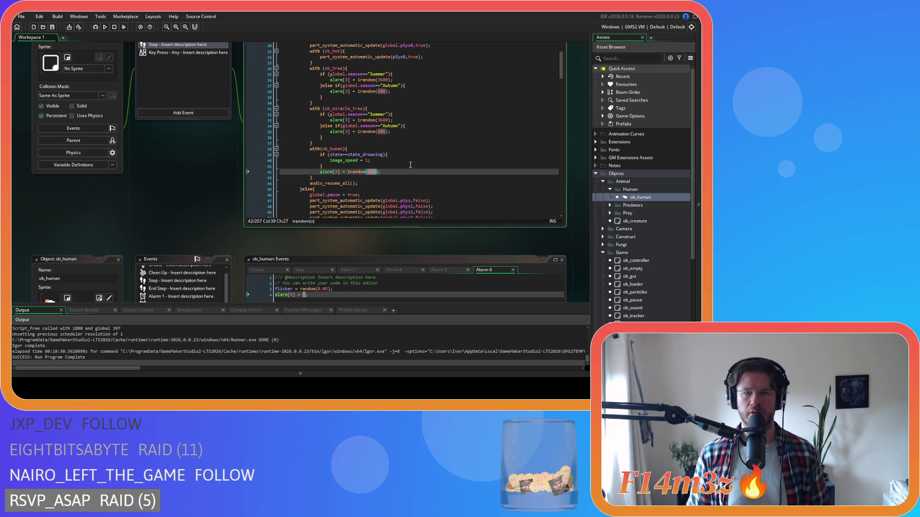
{"action": "type", "text": "5"}
{"action": "double_click", "coordinate": [336, 171]}
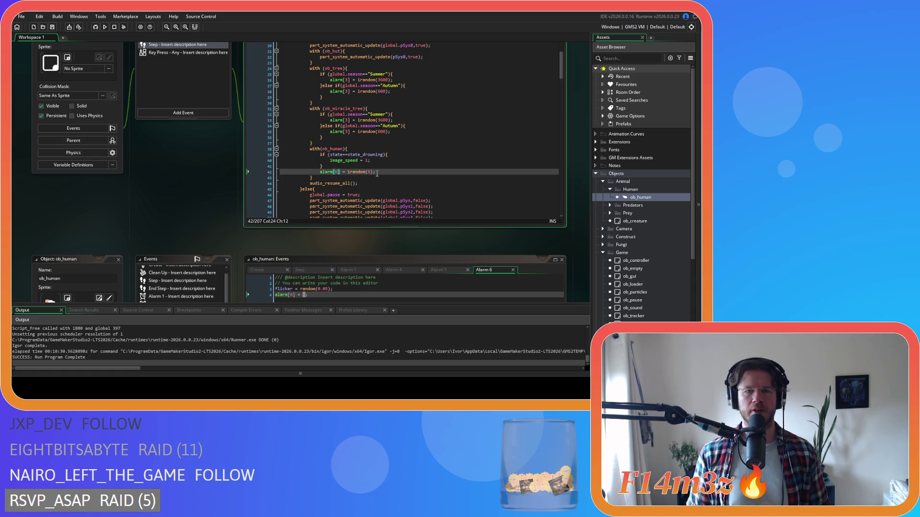
{"action": "scroll", "coordinate": [377, 173], "scroll_direction": "down", "scroll_amount": 2}
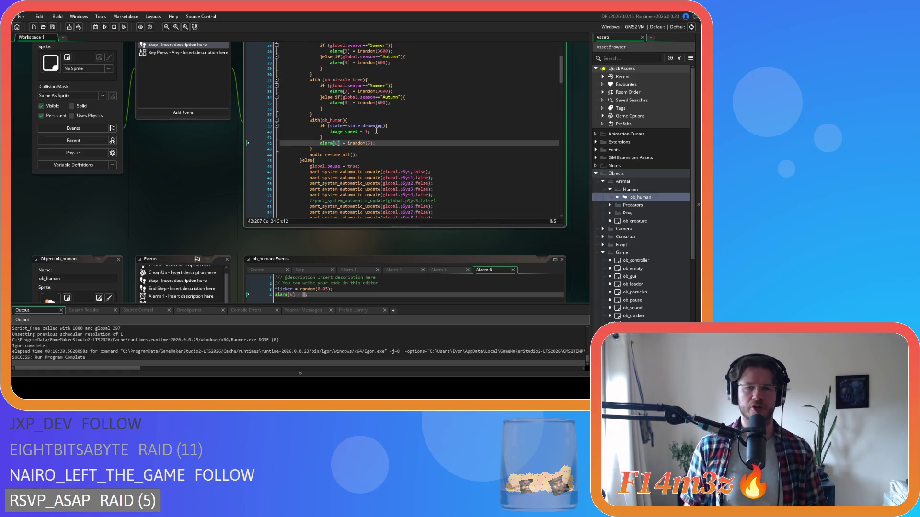
{"action": "scroll", "coordinate": [179, 207], "scroll_direction": "down", "scroll_amount": 3}
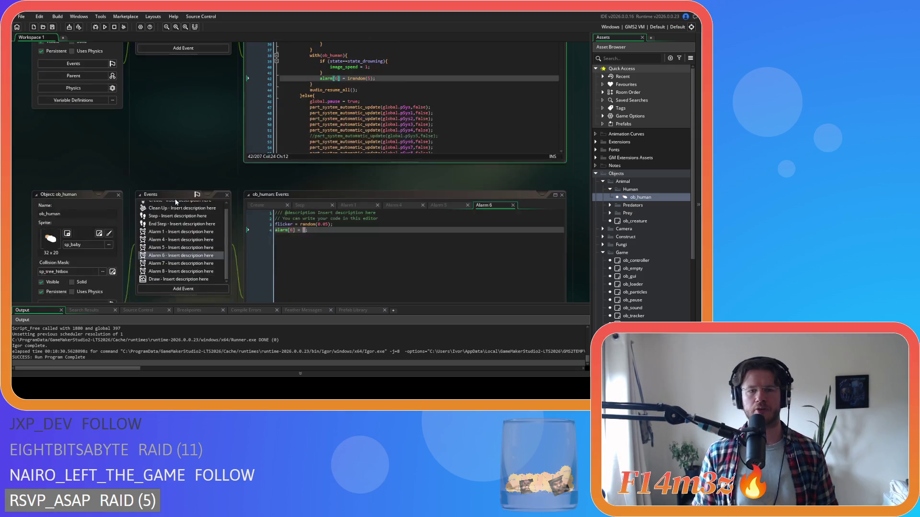
{"action": "scroll", "coordinate": [178, 202], "scroll_direction": "down", "scroll_amount": 5}
{"action": "scroll", "coordinate": [208, 196], "scroll_direction": "up", "scroll_amount": 10}
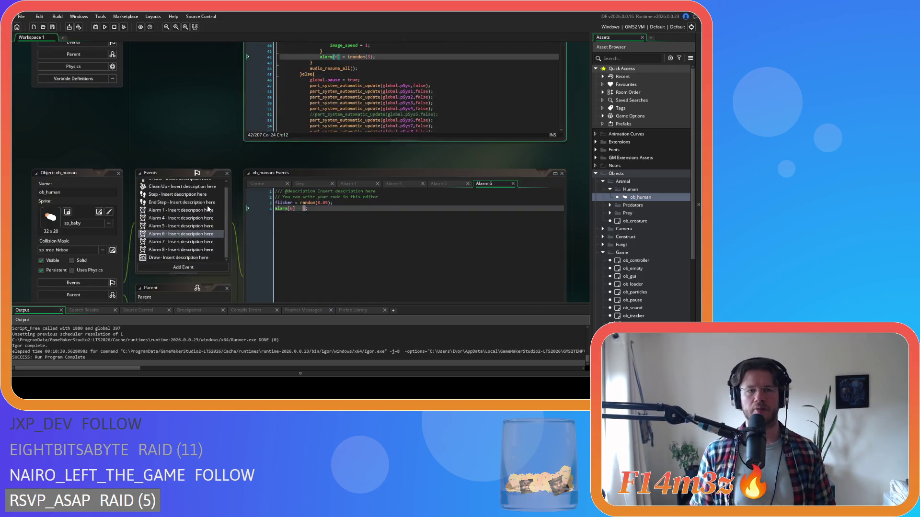
{"action": "scroll", "coordinate": [207, 203], "scroll_direction": "up", "scroll_amount": 1}
{"action": "scroll", "coordinate": [207, 203], "scroll_direction": "down", "scroll_amount": 4}
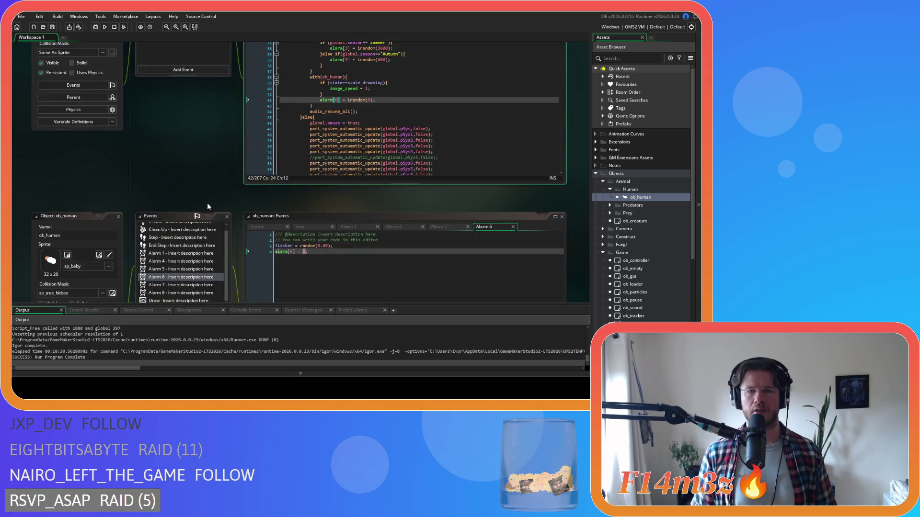
{"action": "scroll", "coordinate": [207, 203], "scroll_direction": "up", "scroll_amount": 2}
{"action": "scroll", "coordinate": [192, 184], "scroll_direction": "down", "scroll_amount": 3}
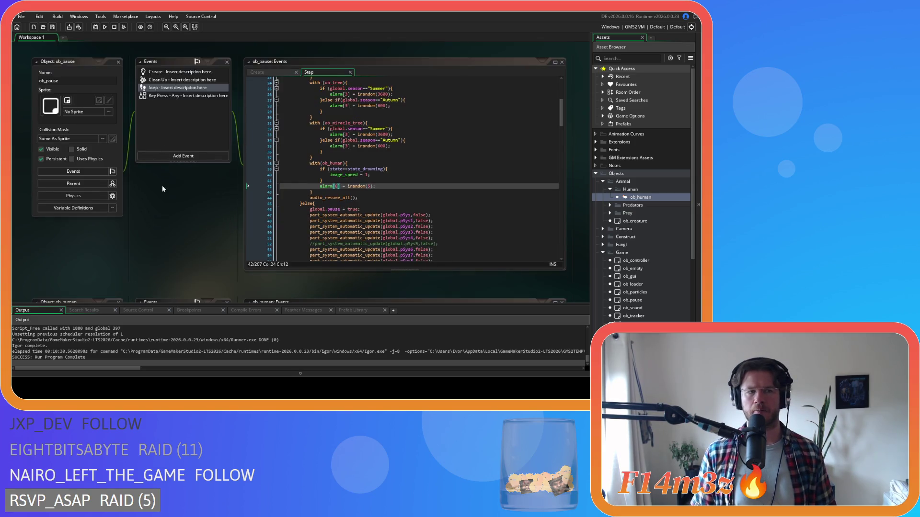
- Close the ob_human editors and open ob_campfire's Alarm 0 code from the Construct folder
{"action": "left_click", "coordinate": [118, 195]}
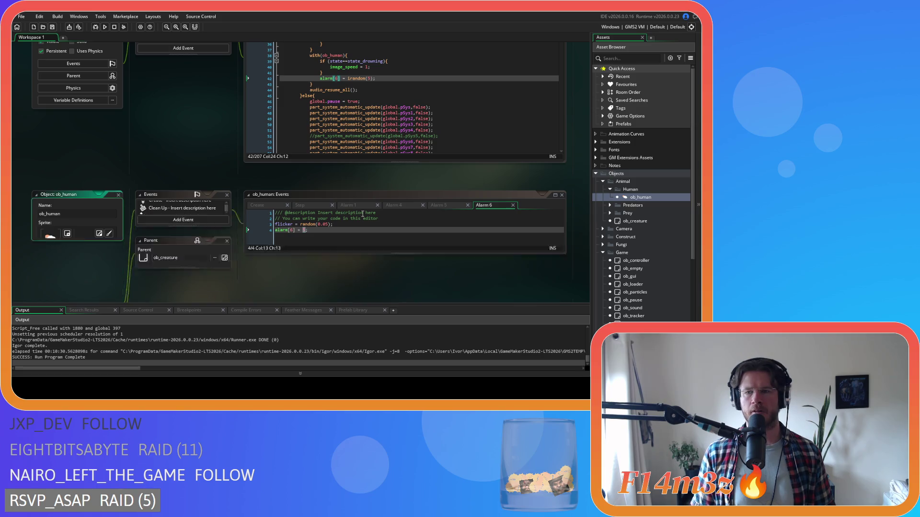
{"action": "left_click", "coordinate": [610, 190]}
{"action": "left_click", "coordinate": [603, 182]}
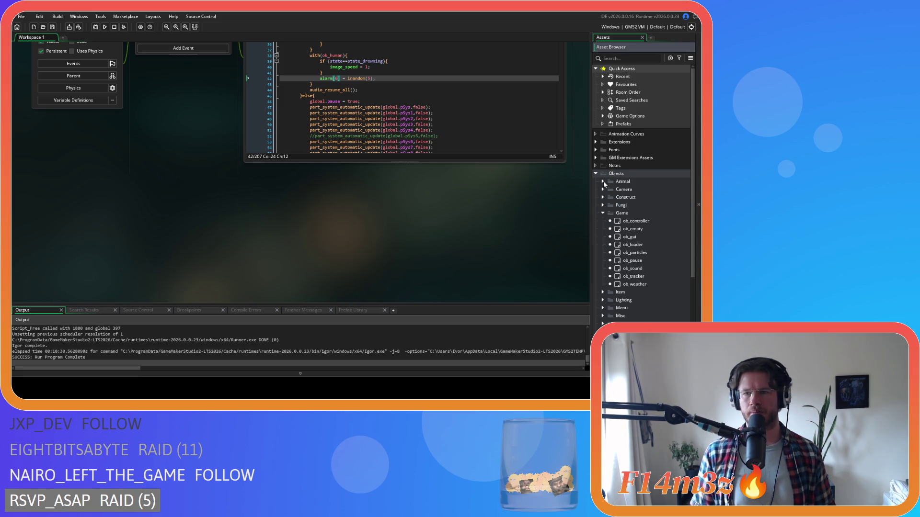
{"action": "left_click", "coordinate": [602, 198]}
{"action": "double_click", "coordinate": [635, 206]}
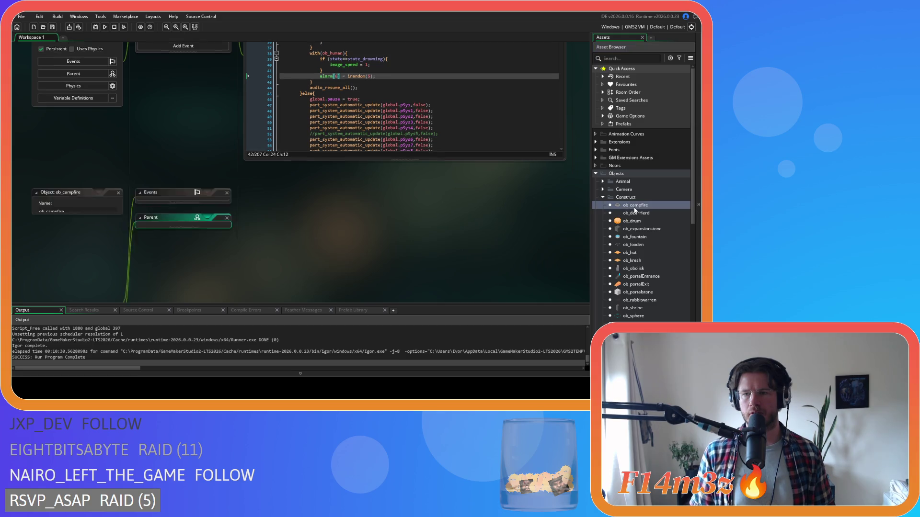
{"action": "double_click", "coordinate": [162, 97]}
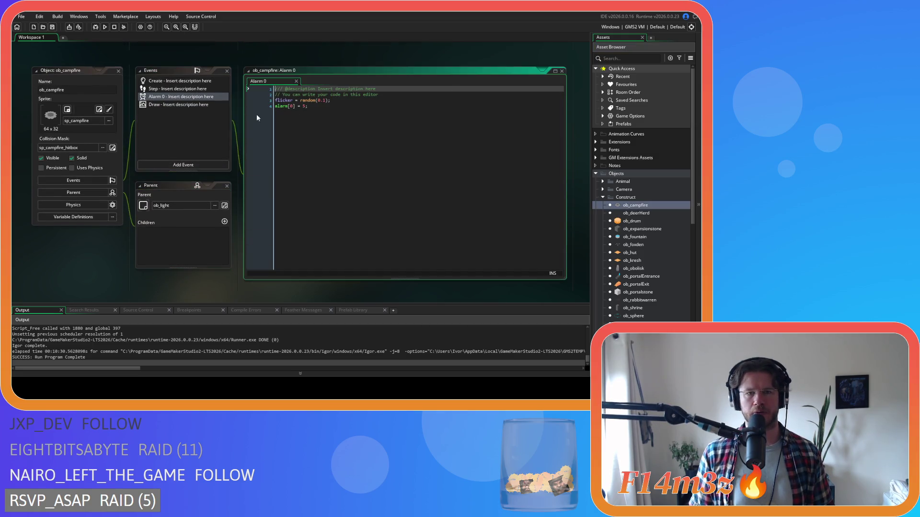
- Duplicate the ob_miracle_tree pause block above audio_pause_all() and retarget it to ob_campfire
{"action": "scroll", "coordinate": [216, 181], "scroll_direction": "up", "scroll_amount": 3}
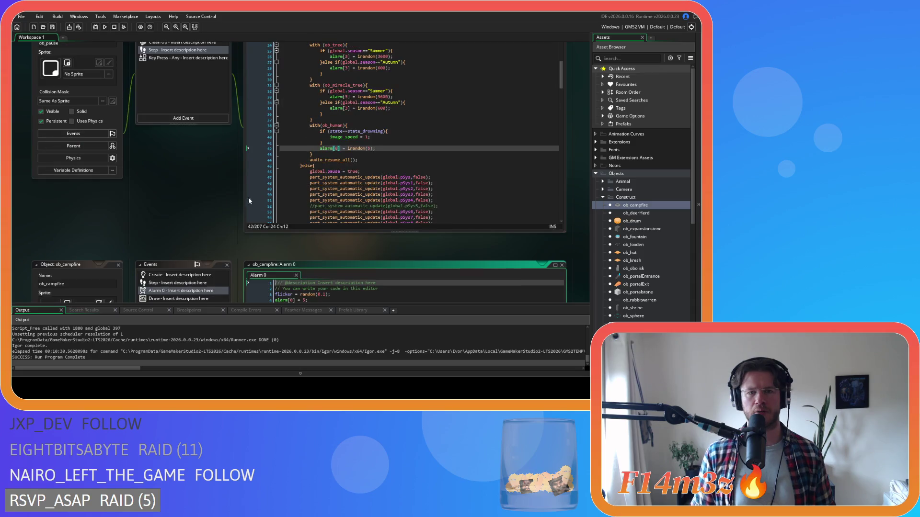
{"action": "left_click", "coordinate": [332, 156]}
{"action": "scroll", "coordinate": [352, 152], "scroll_direction": "down", "scroll_amount": 9}
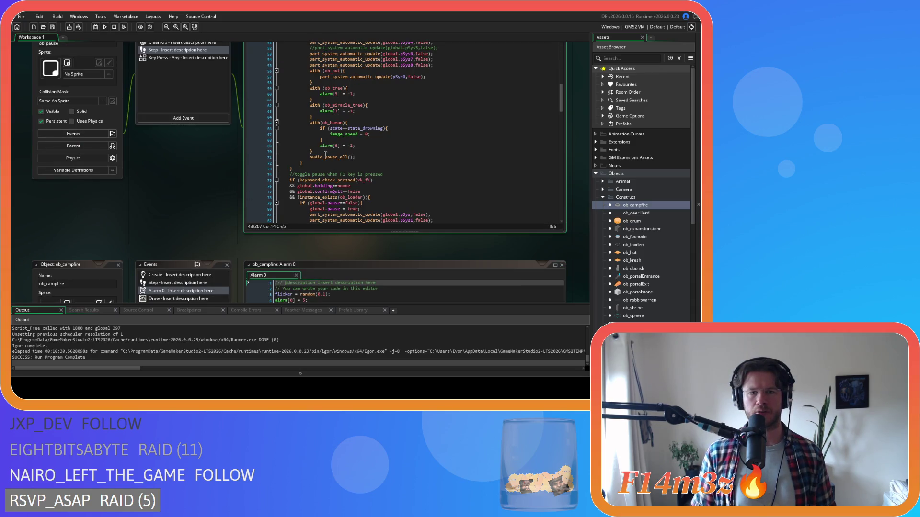
{"action": "left_click_drag", "start_coordinate": [310, 123], "coordinate": [309, 108]}
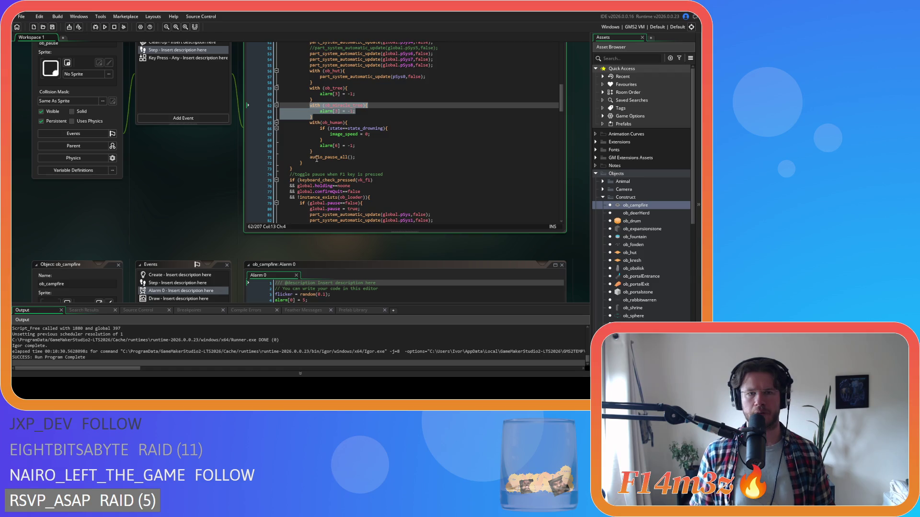
{"action": "key", "text": "ctrl+c"}
{"action": "left_click", "coordinate": [310, 157]}
{"action": "key", "text": "ctrl+v"}
{"action": "key", "text": "Return"}
{"action": "double_click", "coordinate": [343, 157]}
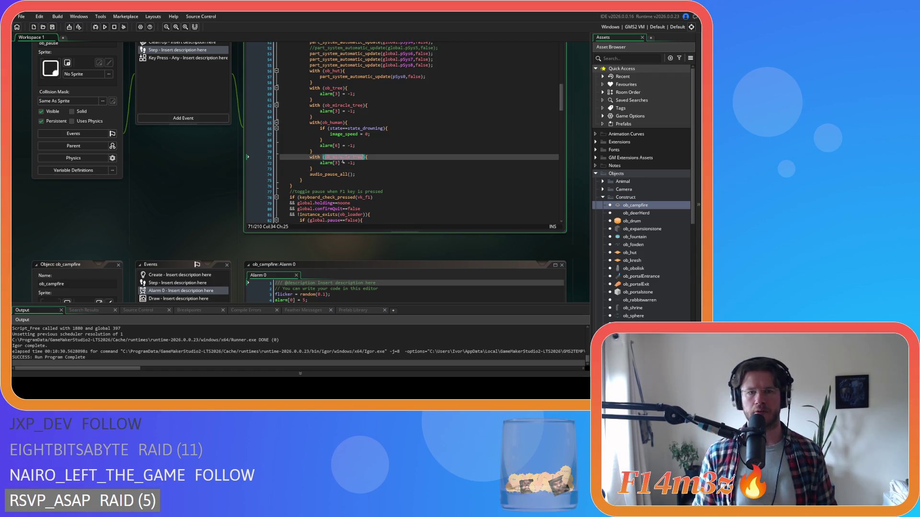
{"action": "type", "text": "ob_camp"}
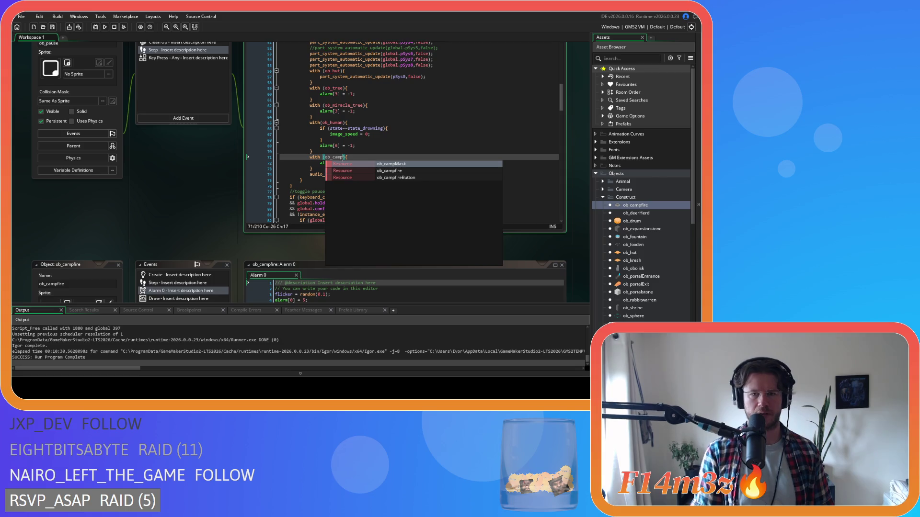
{"action": "key", "text": "Down"}
{"action": "key", "text": "Return"}
{"action": "double_click", "coordinate": [337, 163]}
- Duplicate the ob_miracle_tree resume block after the ob_human block and retarget it to ob_campfire
{"action": "scroll", "coordinate": [341, 161], "scroll_direction": "up", "scroll_amount": 10}
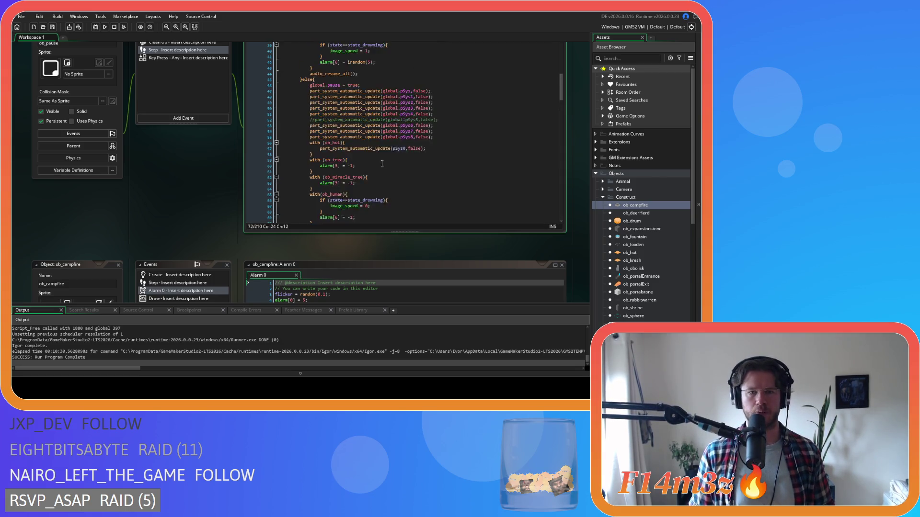
{"action": "left_click_drag", "start_coordinate": [314, 149], "coordinate": [307, 117]}
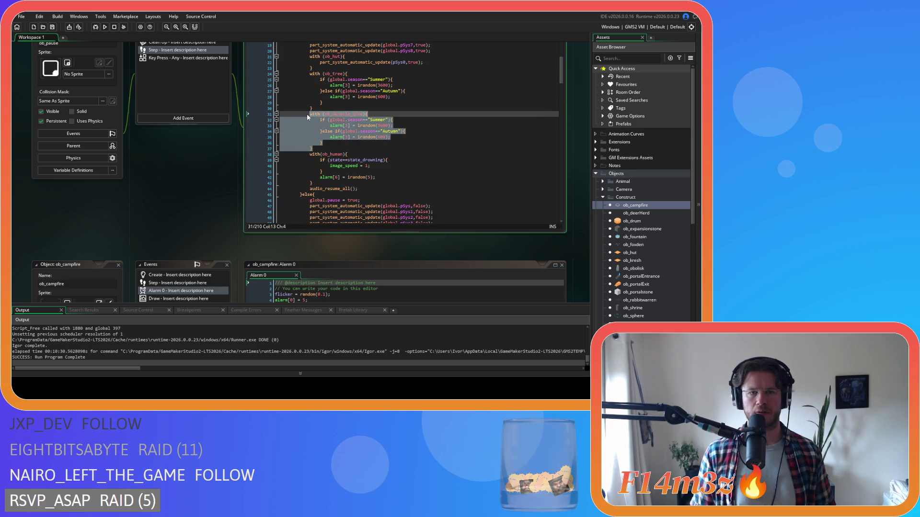
{"action": "key", "text": "ctrl+c"}
{"action": "left_click", "coordinate": [340, 183]}
{"action": "key", "text": "Return"}
{"action": "key", "text": "ctrl+v"}
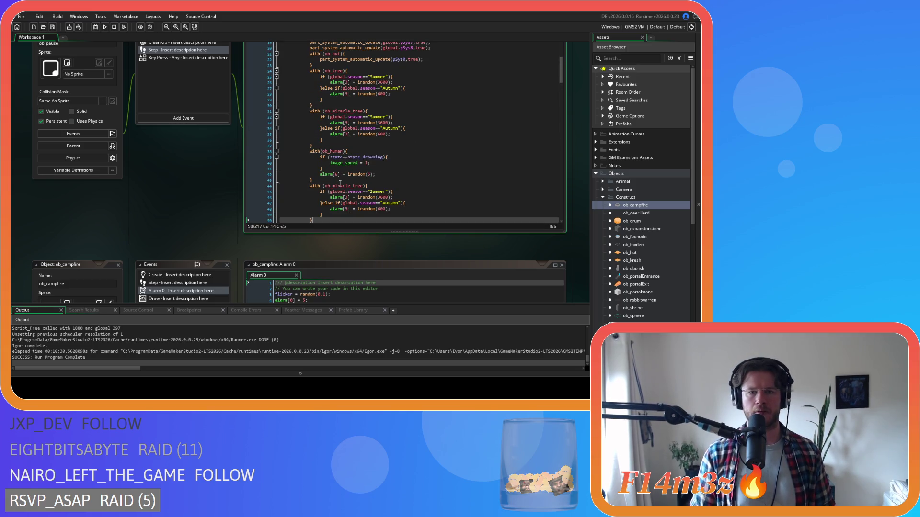
{"action": "double_click", "coordinate": [345, 186]}
{"action": "type", "text": "ob_cam"}
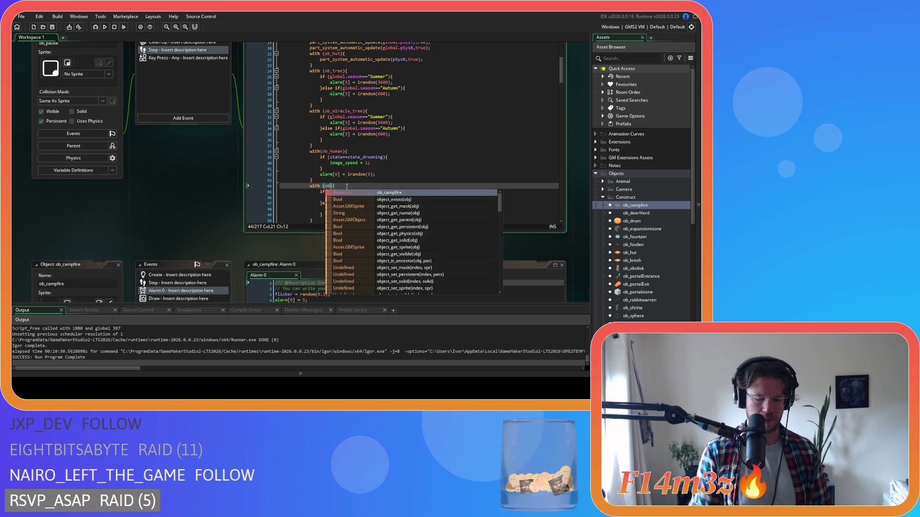
{"action": "key", "text": "Return"}
- Strip the Autumn branch and Summer season condition from the ob_campfire resume block
{"action": "left_click", "coordinate": [325, 214]}
{"action": "key", "text": "shift+Up"}
{"action": "key", "text": "shift+Up"}
{"action": "key", "text": "Delete"}
{"action": "key", "text": "BackSpace"}
{"action": "key", "text": "BackSpace"}
{"action": "key", "text": "BackSpace"}
{"action": "key", "text": "Up"}
{"action": "key", "text": "Delete"}
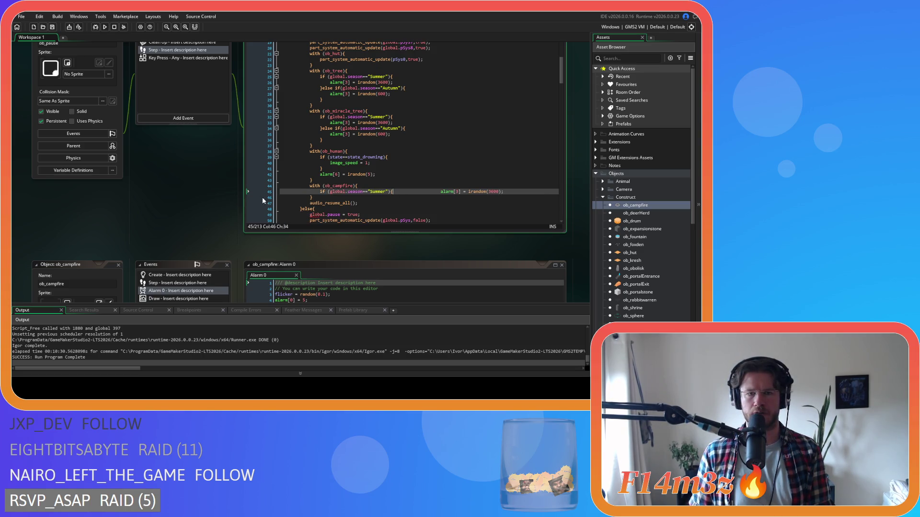
{"action": "key", "text": "shift+Home"}
{"action": "key", "text": "BackSpace"}
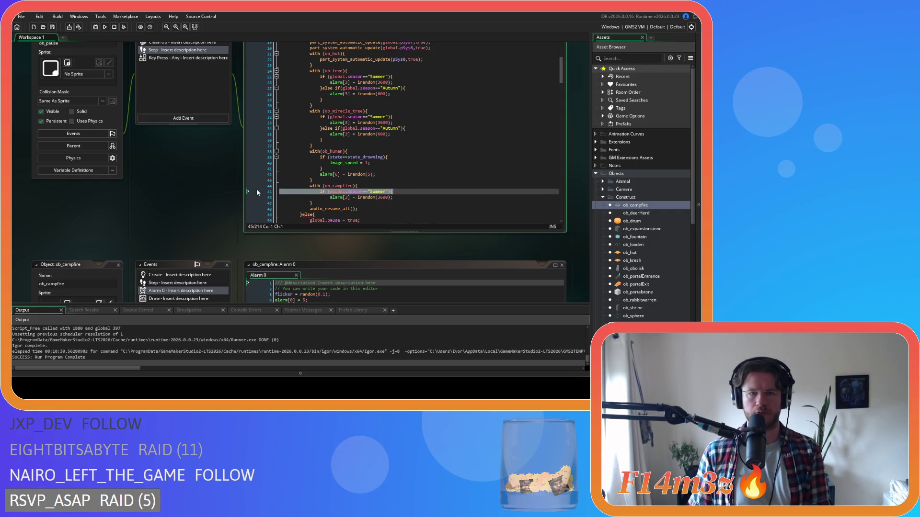
{"action": "key", "text": "Up"}
- Make the ob_campfire resume line alarm[0] = irandom(5)
{"action": "left_click", "coordinate": [329, 192]}
{"action": "key", "text": "BackSpace"}
{"action": "double_click", "coordinate": [337, 192]}
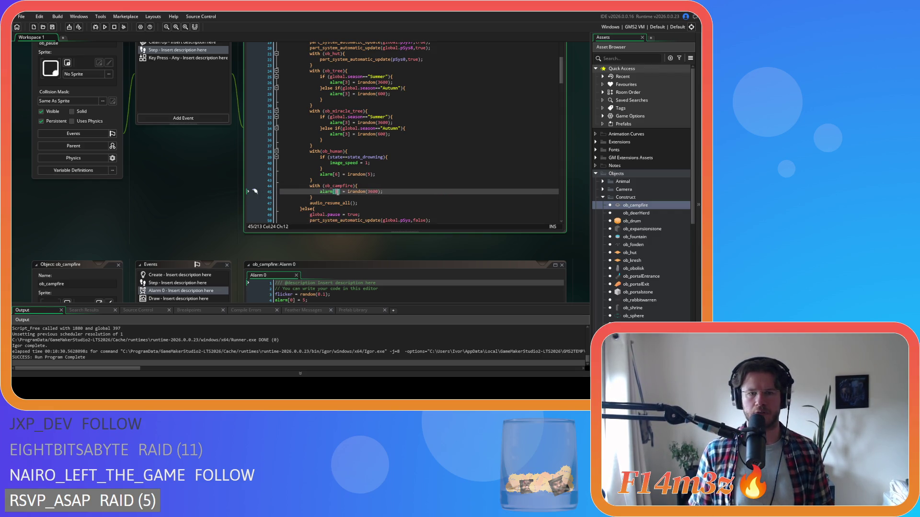
{"action": "type", "text": "0"}
{"action": "double_click", "coordinate": [374, 192]}
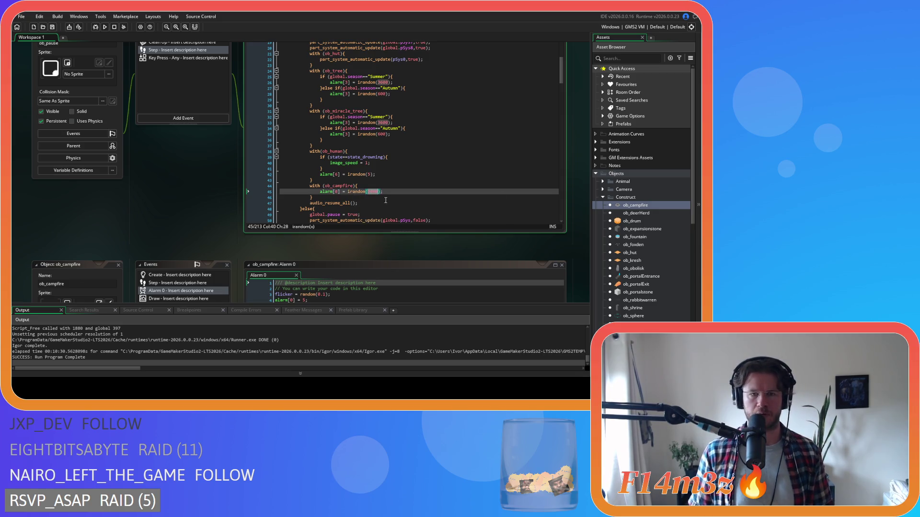
{"action": "type", "text": "5"}
- Close the ob_campfire editors and return to ob_pause's Step code
{"action": "scroll", "coordinate": [300, 168], "scroll_direction": "down", "scroll_amount": 3}
{"action": "left_click", "coordinate": [246, 192]}
{"action": "left_click", "coordinate": [118, 157]}
{"action": "scroll", "coordinate": [175, 220], "scroll_direction": "up", "scroll_amount": 4}
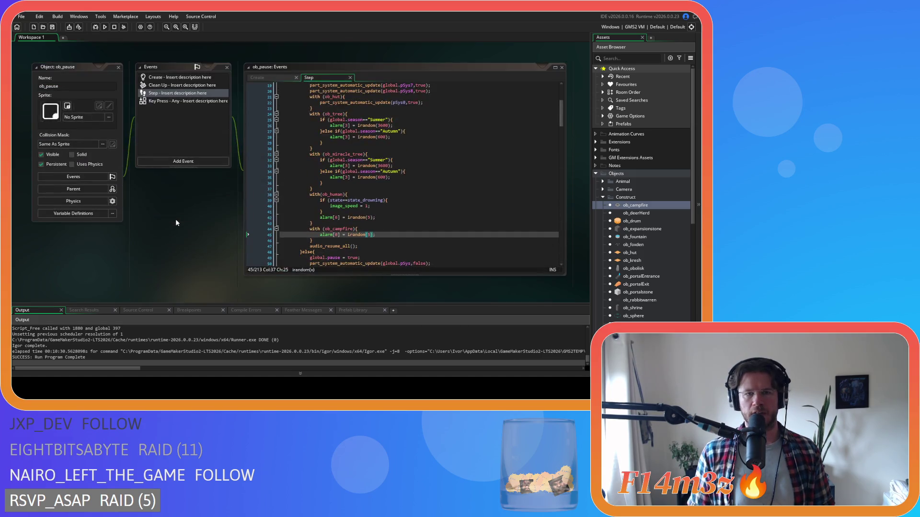
{"action": "left_click", "coordinate": [366, 216]}
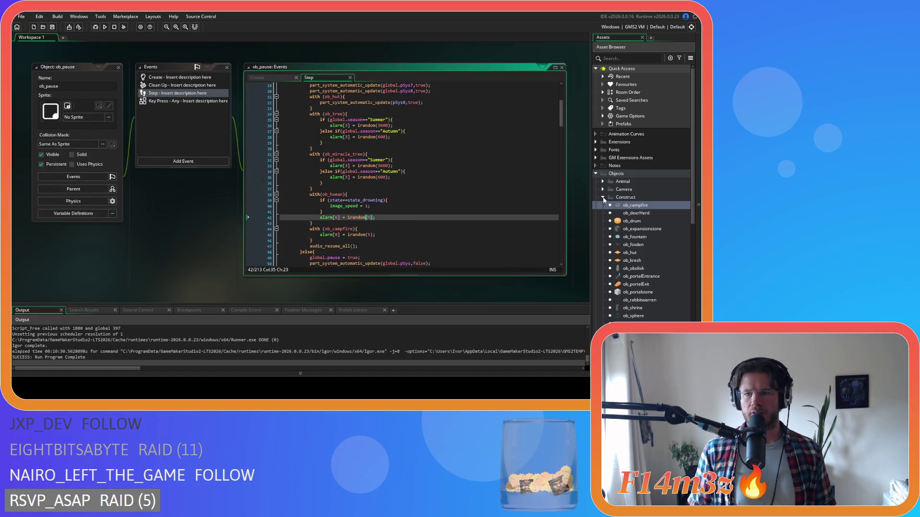
- Inspect ob_portalEntrance's Create and Alarm 0 events, then close its editors
{"action": "left_click", "coordinate": [652, 277]}
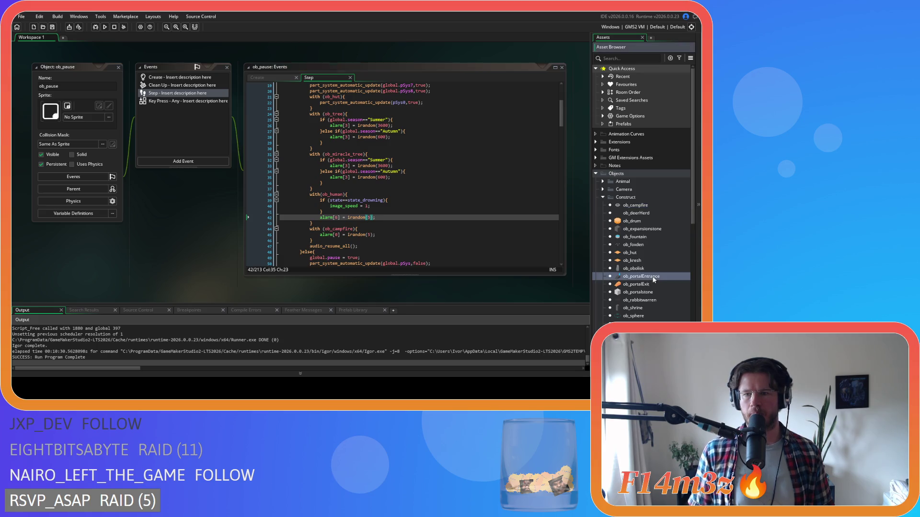
{"action": "double_click", "coordinate": [652, 278]}
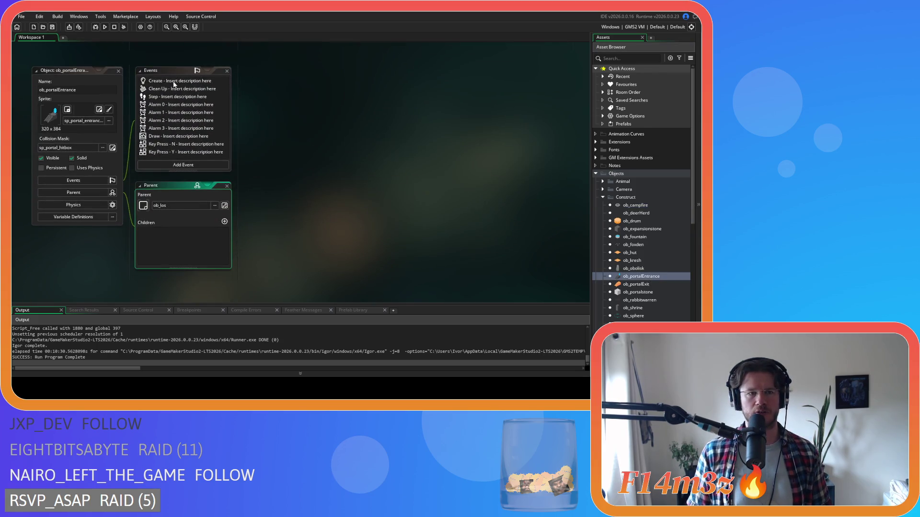
{"action": "left_click", "coordinate": [167, 85]}
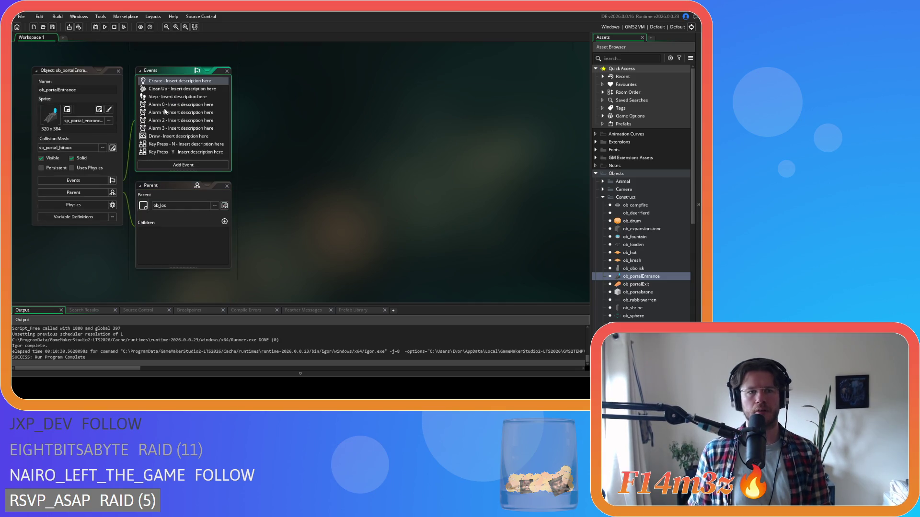
{"action": "left_click", "coordinate": [166, 107]}
{"action": "double_click", "coordinate": [165, 105]}
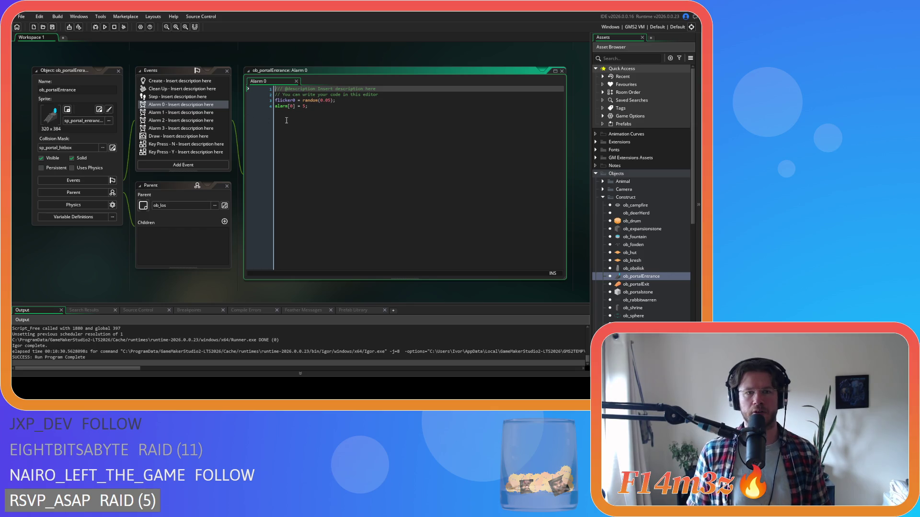
{"action": "left_click", "coordinate": [117, 71]}
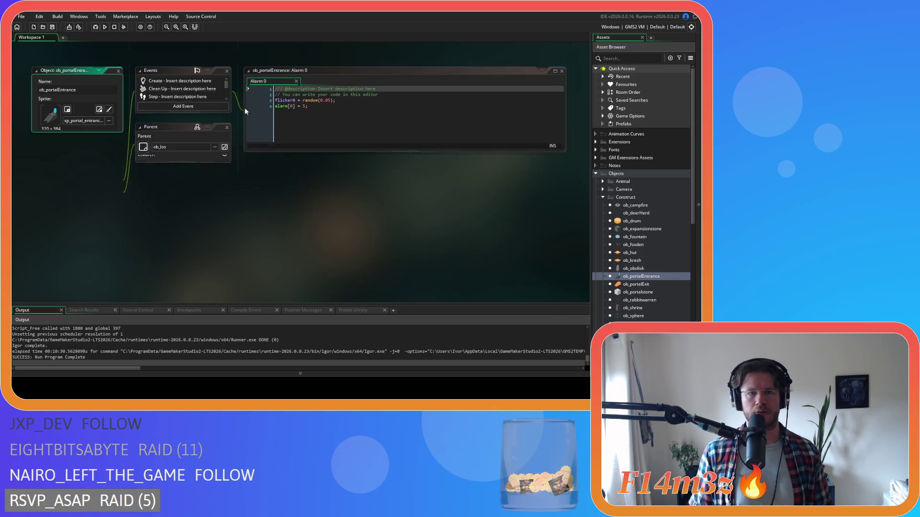
- Duplicate the ob_campfire resume block in ob_pause's Step code and retarget the copy to ob_portalEntrance
{"action": "left_click_drag", "start_coordinate": [335, 244], "coordinate": [309, 229]}
{"action": "key", "text": "ctrl+d"}
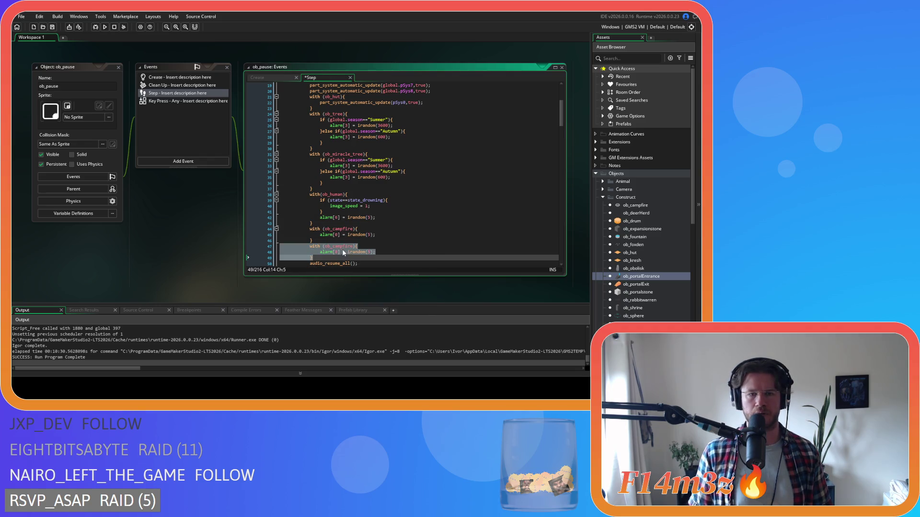
{"action": "double_click", "coordinate": [341, 246]}
{"action": "type", "text": "ob_portal"}
{"action": "key", "text": "Return"}
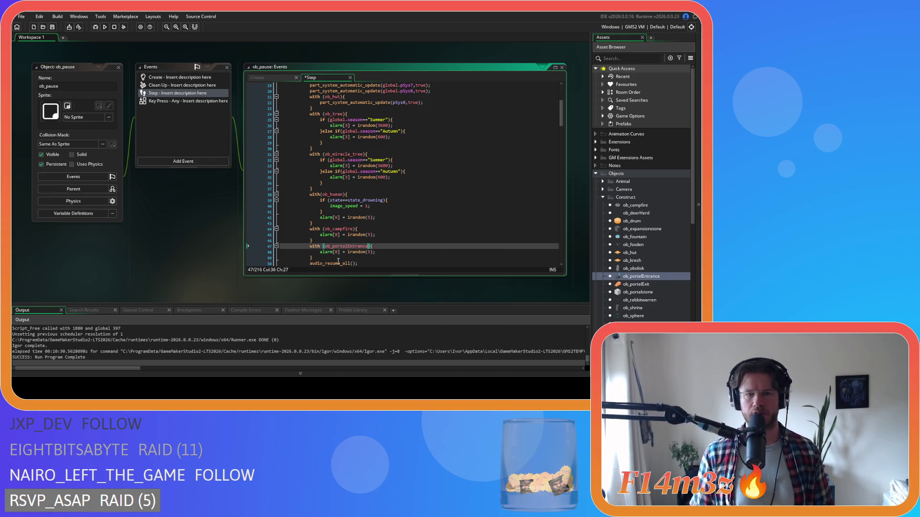
{"action": "scroll", "coordinate": [335, 239], "scroll_direction": "down", "scroll_amount": 10}
{"action": "scroll", "coordinate": [328, 232], "scroll_direction": "up", "scroll_amount": 5}
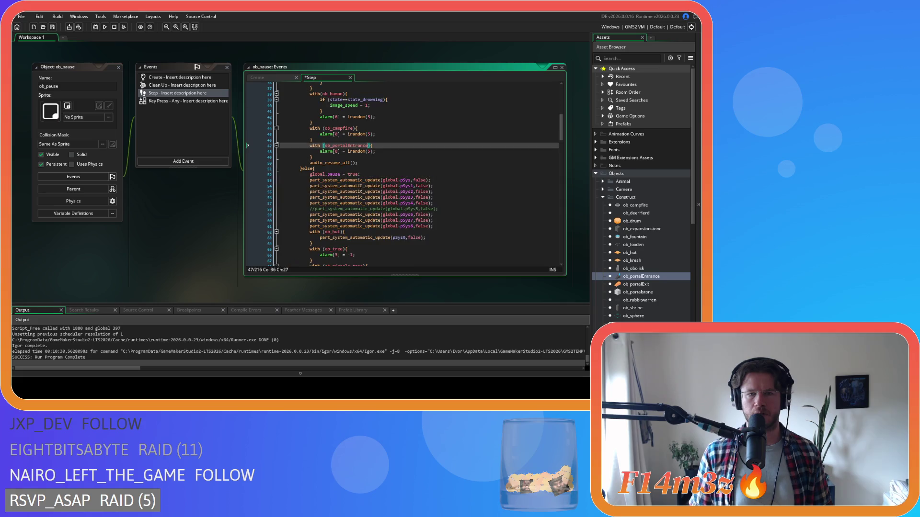
{"action": "scroll", "coordinate": [328, 232], "scroll_direction": "down", "scroll_amount": 8}
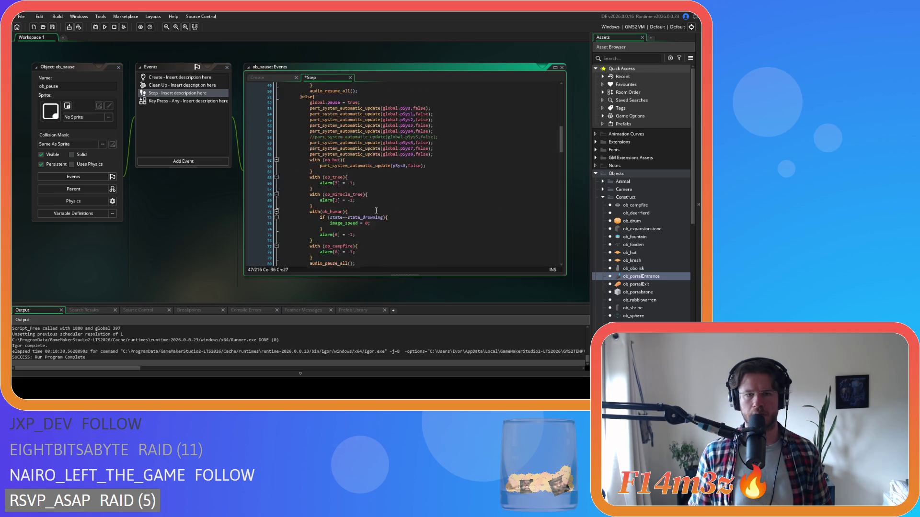
- Duplicate the ob_campfire pause block for ob_portalEntrance and save the Step code
{"action": "left_click_drag", "start_coordinate": [280, 189], "coordinate": [329, 200]}
{"action": "key", "text": "ctrl+d"}
{"action": "double_click", "coordinate": [338, 206]}
{"action": "type", "text": "ob_portalEntrance"}
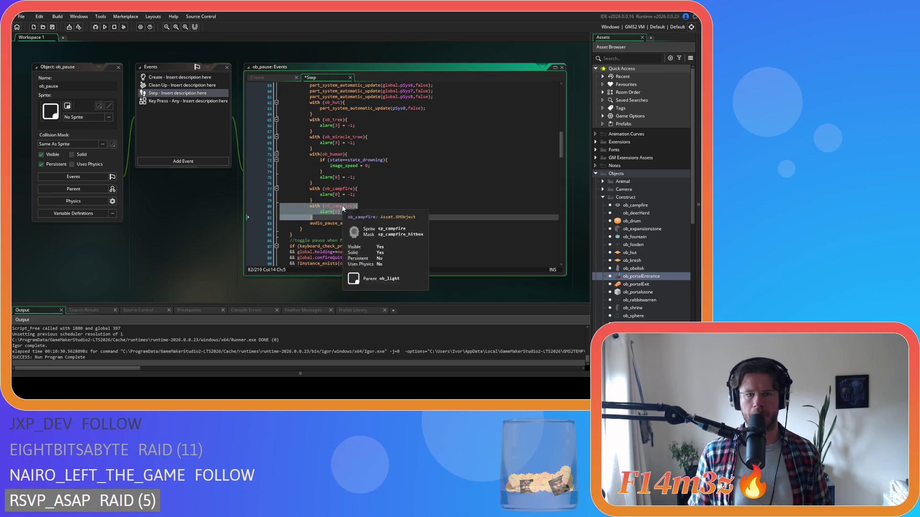
{"action": "left_click", "coordinate": [410, 223]}
{"action": "key", "text": "ctrl+s"}
{"action": "key", "text": "Up"}
- Check ob_portalExit's Alarm 0 code and close its editors
{"action": "double_click", "coordinate": [633, 285]}
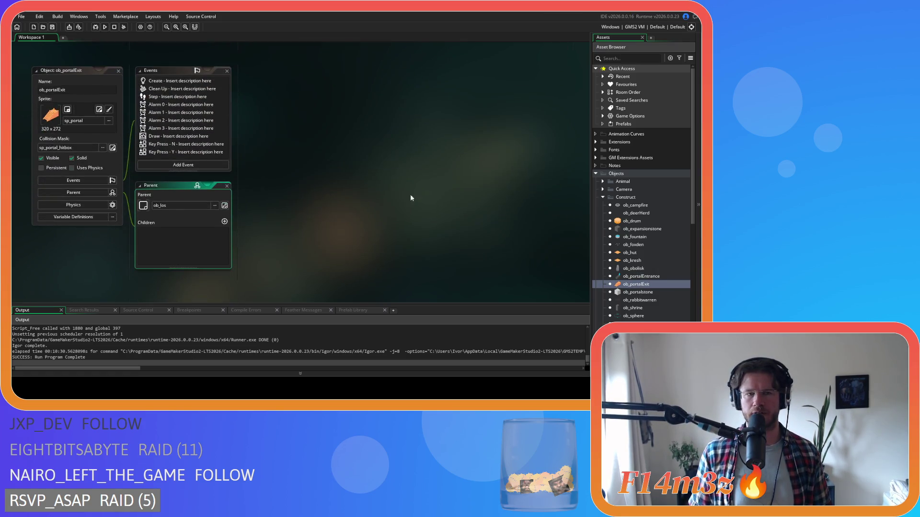
{"action": "double_click", "coordinate": [164, 106]}
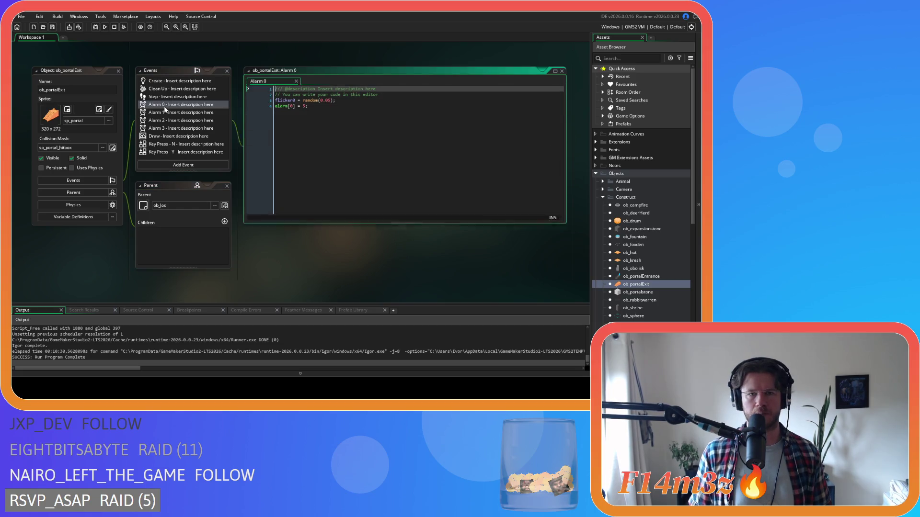
{"action": "left_click", "coordinate": [118, 70]}
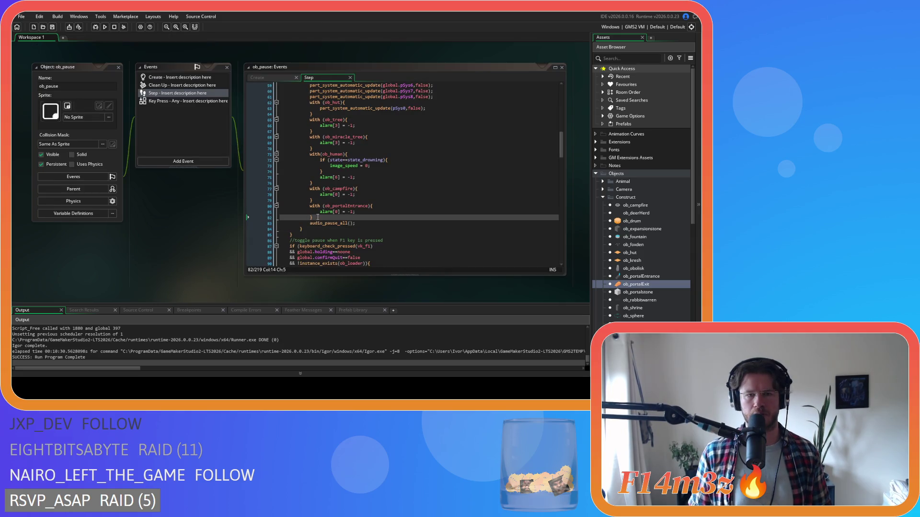
- Add an ob_portalExit copy of the pause block after the ob_portalEntrance one
{"action": "left_click", "coordinate": [340, 217]}
{"action": "key", "text": "ctrl+v"}
{"action": "double_click", "coordinate": [347, 223]}
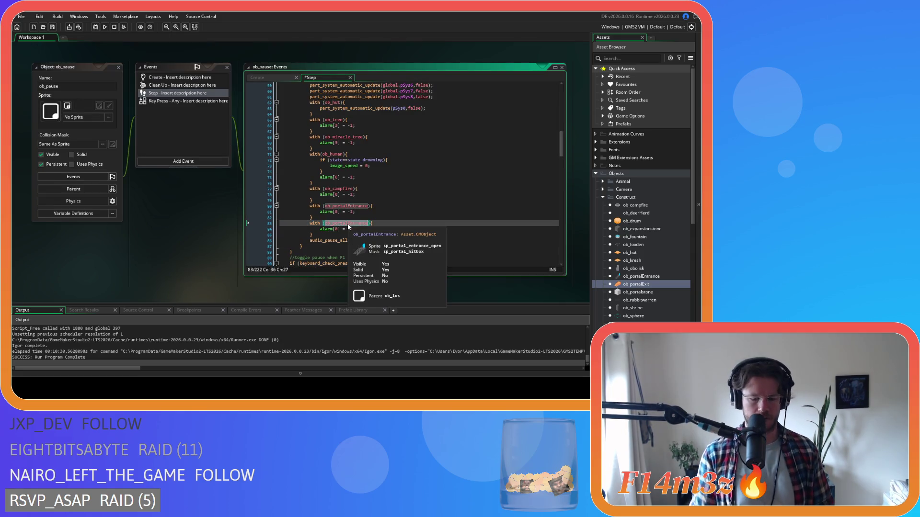
{"action": "type", "text": "ob_"}
{"action": "type", "text": "portalEx"}
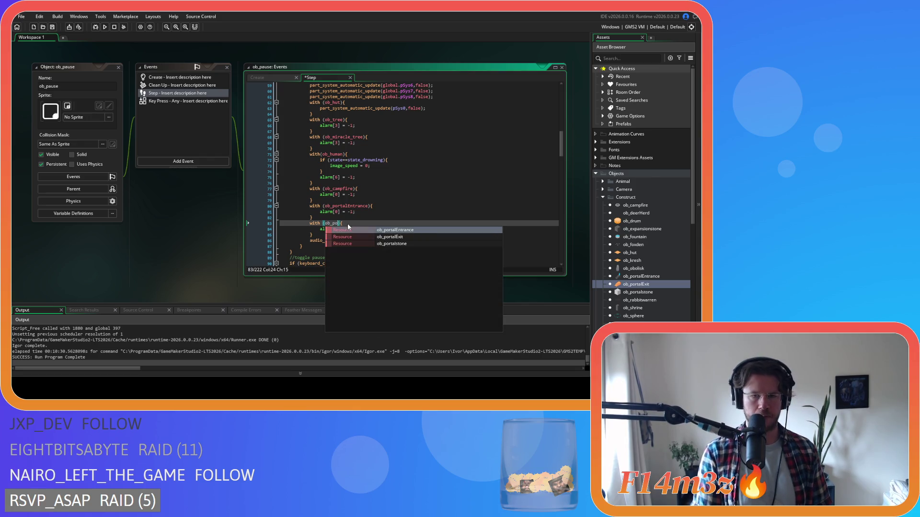
{"action": "key", "text": "Return"}
{"action": "key", "text": "ctrl+shift+Left"}
{"action": "scroll", "coordinate": [399, 212], "scroll_direction": "up", "scroll_amount": 8}
- Duplicate the ob_portalEntrance resume block for ob_portalExit, save, and close all editors
{"action": "left_click_drag", "start_coordinate": [323, 173], "coordinate": [281, 159]}
{"action": "key", "text": "ctrl+d"}
{"action": "double_click", "coordinate": [359, 178]}
{"action": "key", "text": "ctrl+v"}
{"action": "left_click", "coordinate": [375, 183]}
{"action": "key", "text": "ctrl+s"}
{"action": "scroll", "coordinate": [278, 203], "scroll_direction": "down", "scroll_amount": 5}
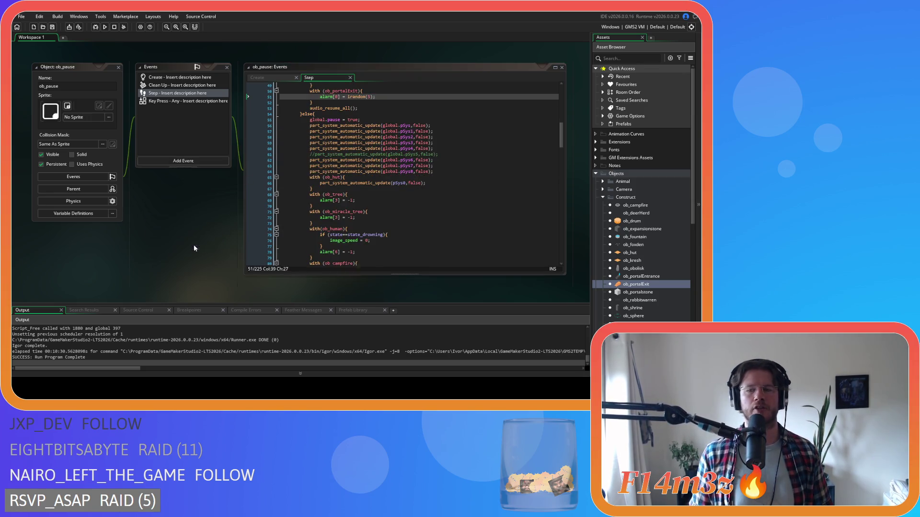
{"action": "key", "text": "ctrl+shift+w"}
{"action": "left_click", "coordinate": [603, 197]}
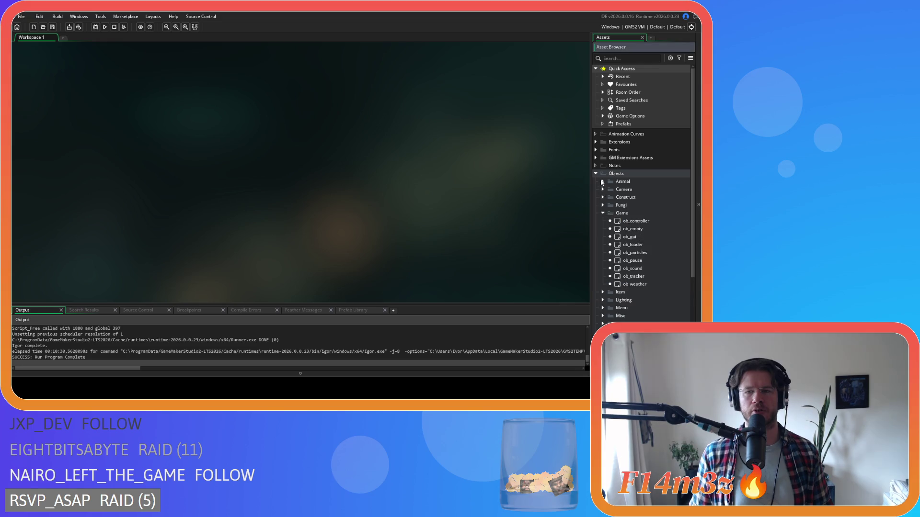
- Collapse the Game and Objects folders and run the game with F5
{"action": "left_click", "coordinate": [603, 214]}
{"action": "left_click", "coordinate": [595, 173]}
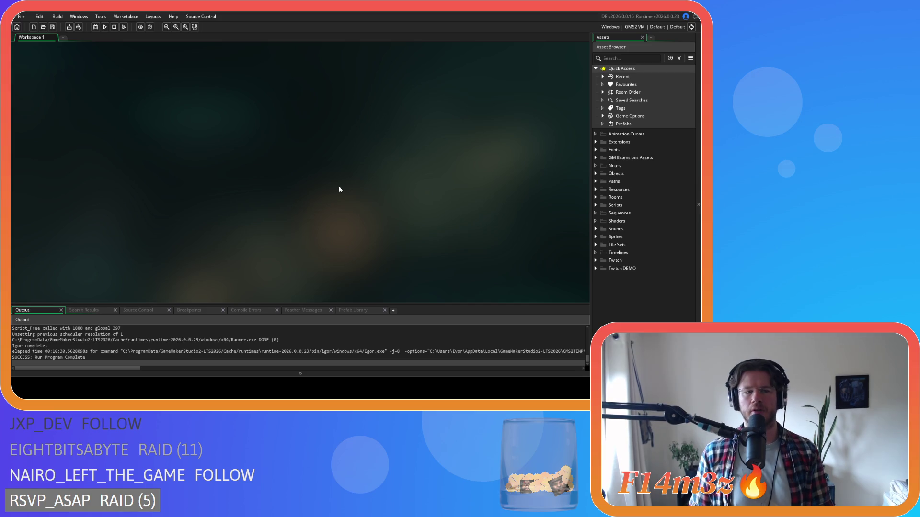
{"action": "key", "text": "F5"}
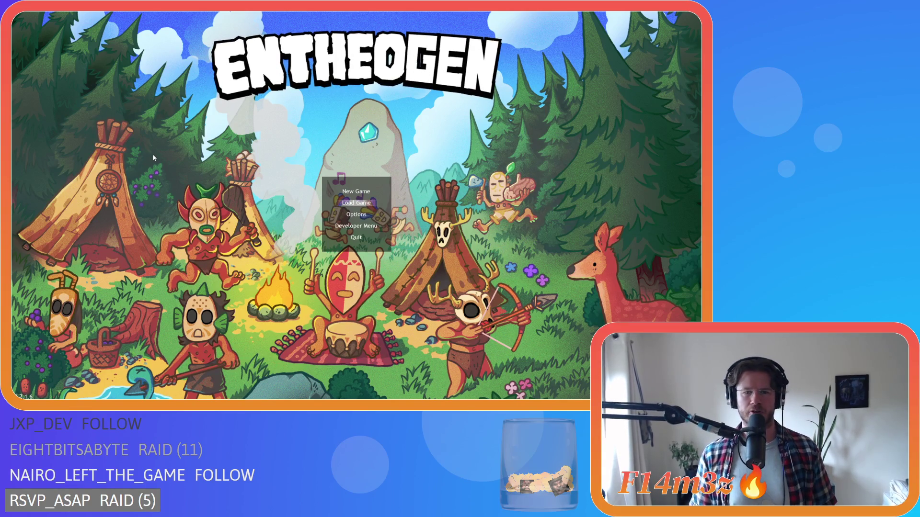
- Load the saved game, then pause, pan south and resume to test pausing
{"action": "key", "text": "Return"}
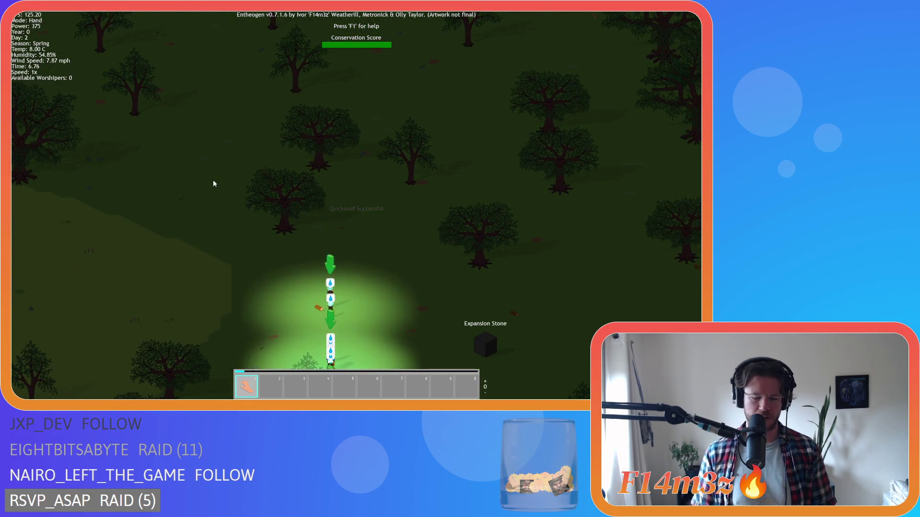
{"action": "key", "text": "space"}
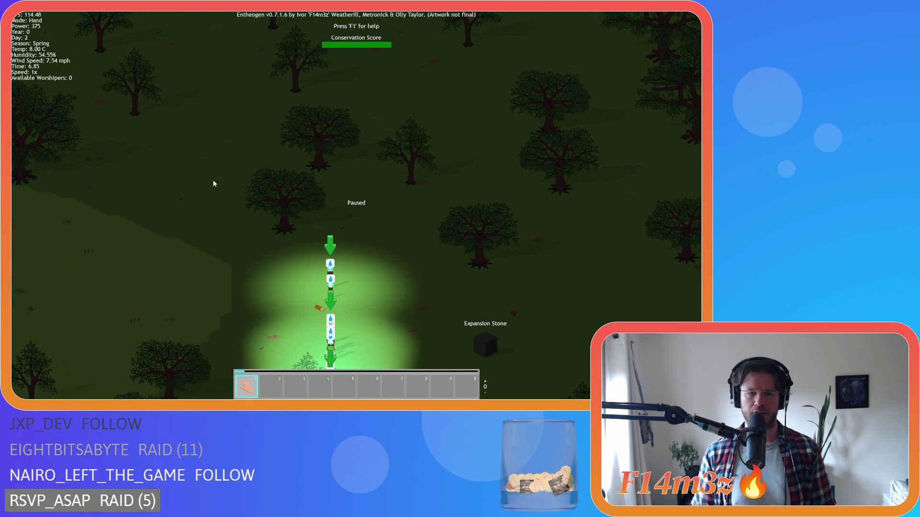
{"action": "key", "text": "s"}
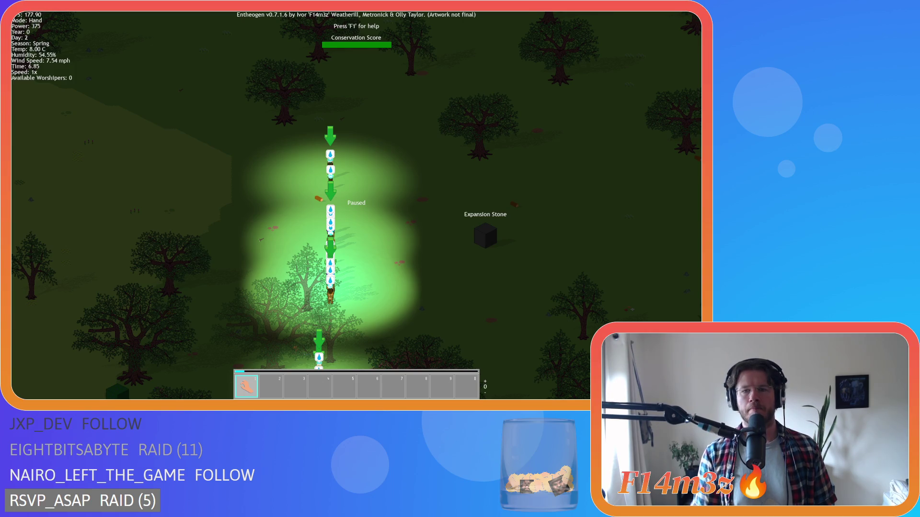
{"action": "key", "text": "space"}
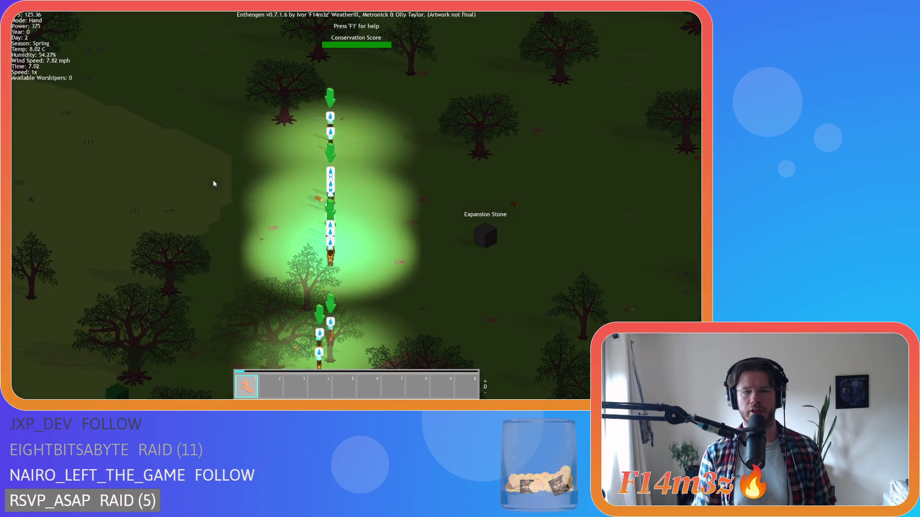
- Pan to the temple and Expansion Stone, then resume the game at 8x speed
{"action": "key", "text": "w"}
{"action": "key", "text": "space"}
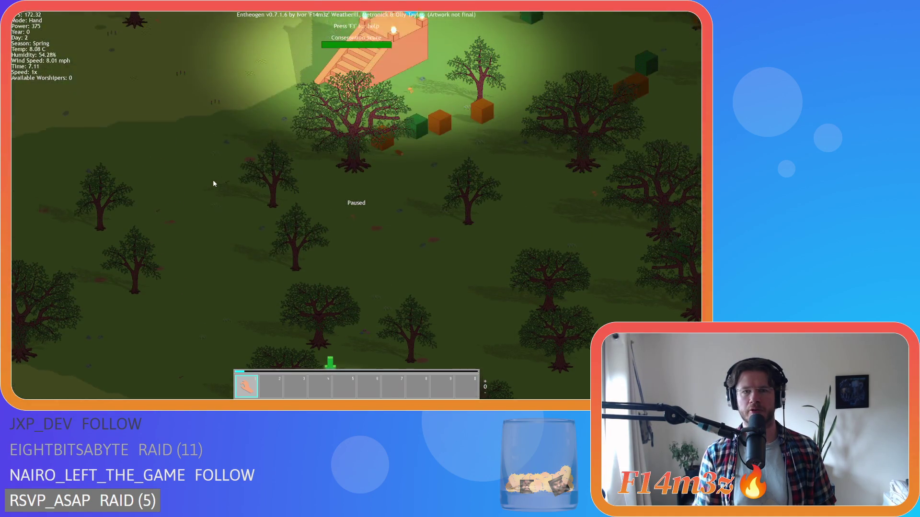
{"action": "key", "text": "w"}
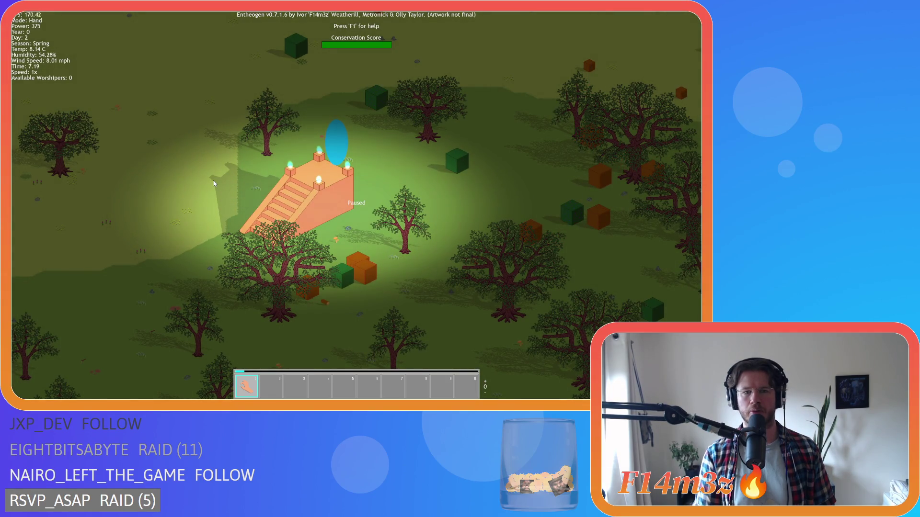
{"action": "key", "text": "a"}
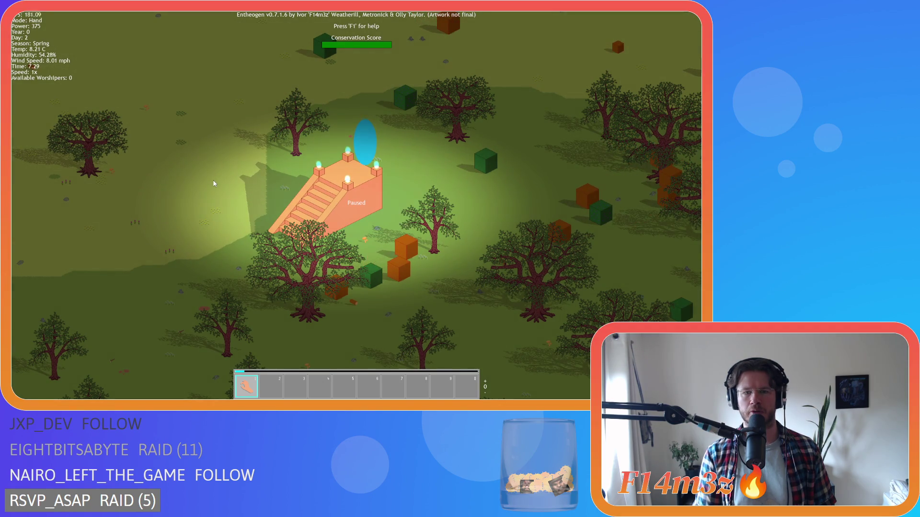
{"action": "key", "text": "s"}
{"action": "key", "text": "w"}
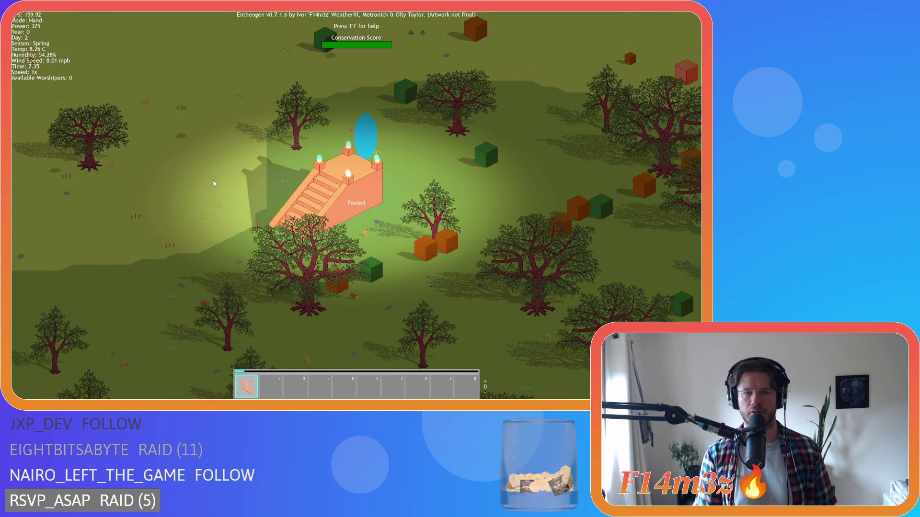
{"action": "scroll", "coordinate": [213, 180], "scroll_direction": "down", "scroll_amount": 5}
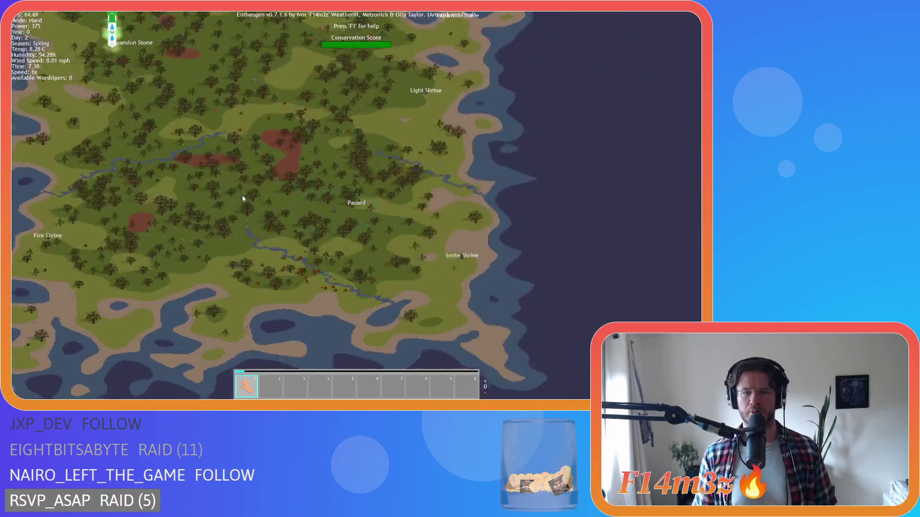
{"action": "key", "text": "a"}
{"action": "key", "text": "w"}
{"action": "key", "text": "s"}
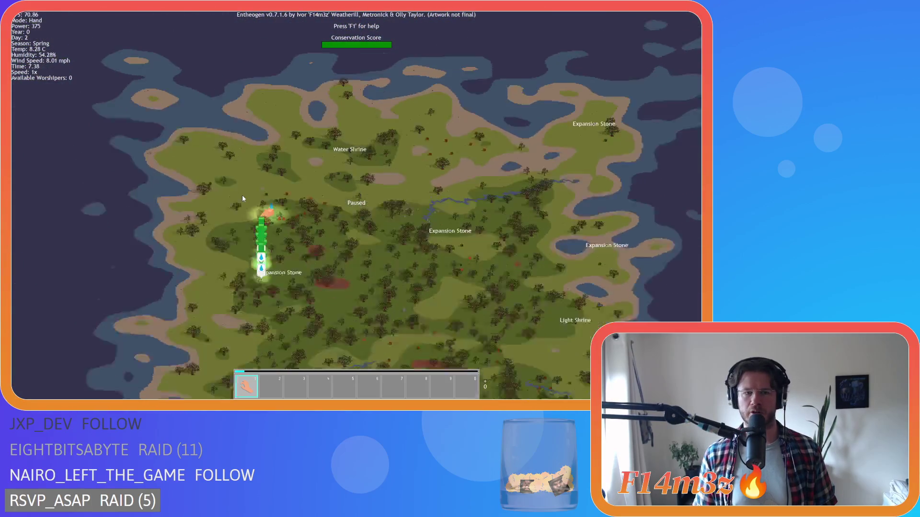
{"action": "key", "text": "space"}
{"action": "key", "text": "w"}
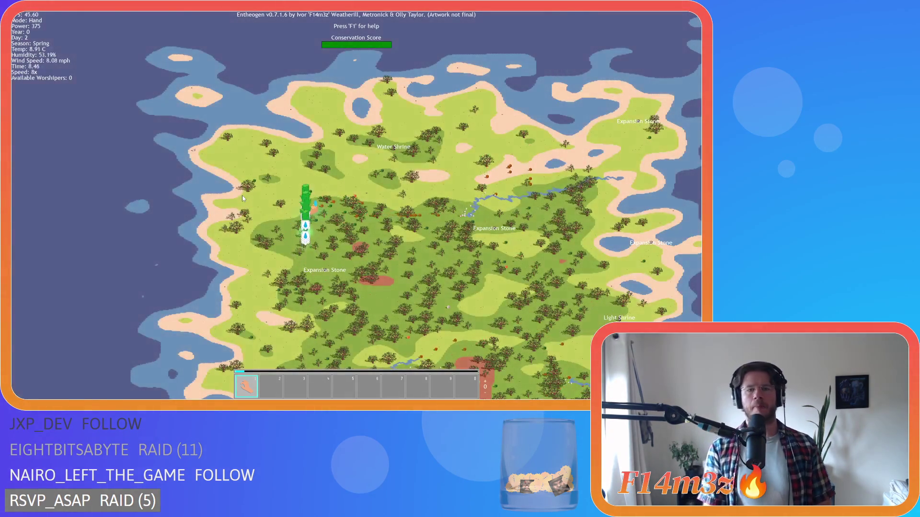
{"action": "scroll", "coordinate": [243, 194], "scroll_direction": "up", "scroll_amount": 5}
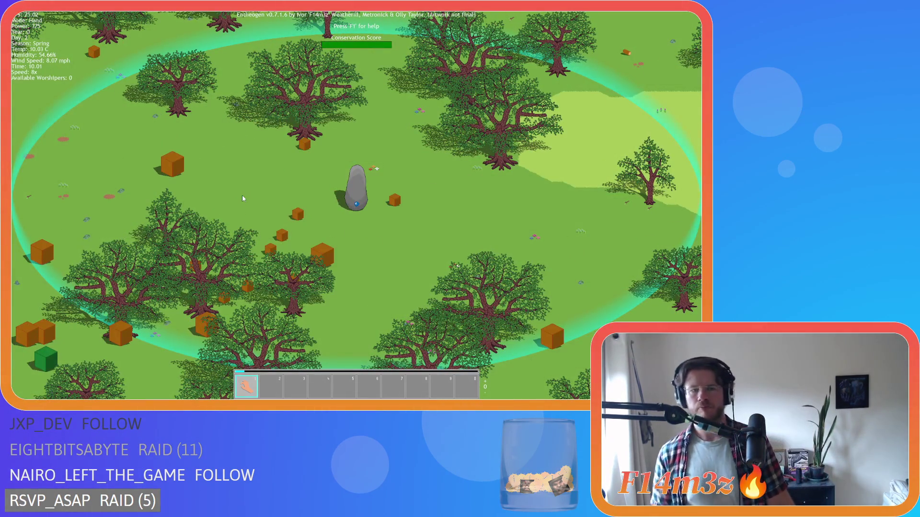
- Generate a new world and pause it once it appears, zoomed out on the portal temple
{"action": "key", "text": "r"}
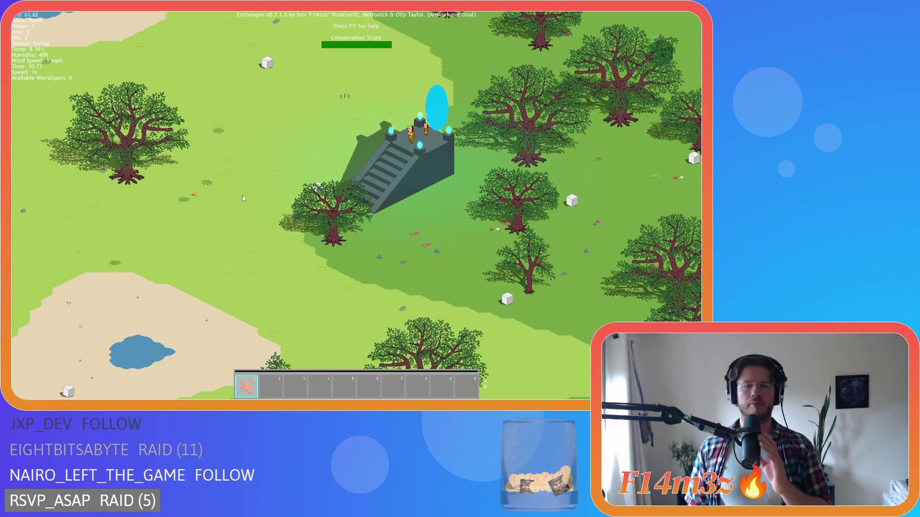
{"action": "key", "text": "space"}
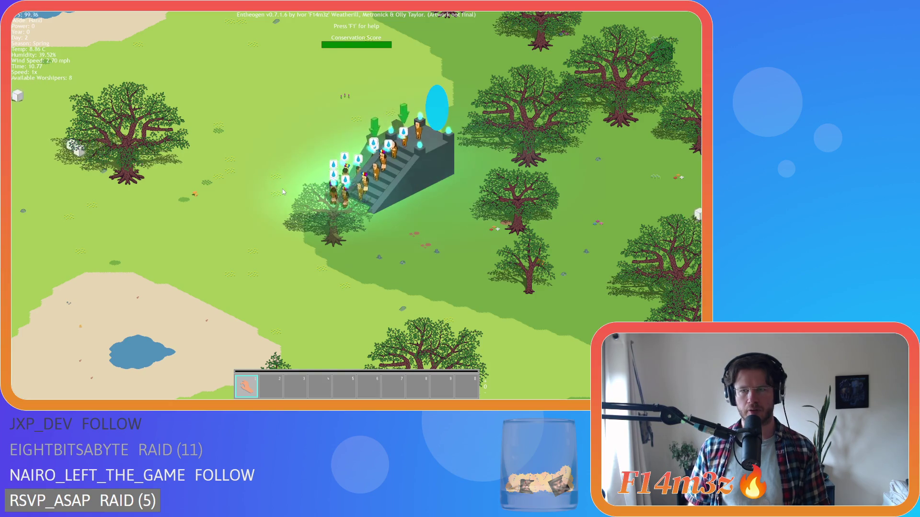
{"action": "scroll", "coordinate": [283, 192], "scroll_direction": "down", "scroll_amount": 5}
- Quit the game with Escape and confirm with Y
{"action": "key", "text": "w"}
{"action": "key", "text": "a"}
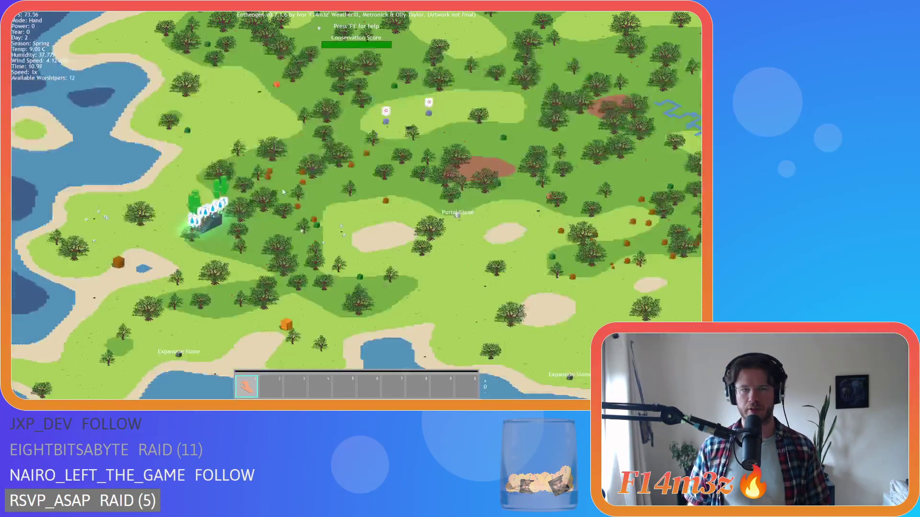
{"action": "key", "text": "Escape"}
{"action": "key", "text": "y"}
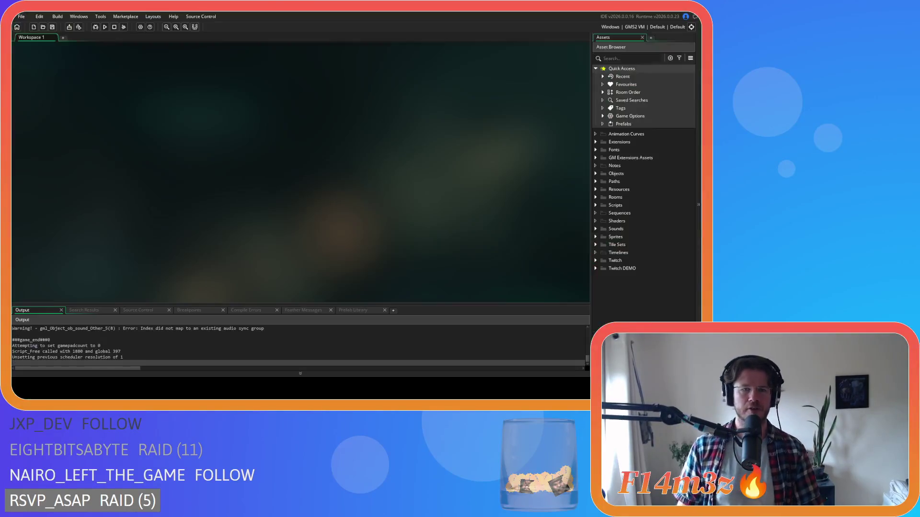
- Open ob_pause from Objects > Game and review its Step code around line 48
{"action": "left_click", "coordinate": [596, 174]}
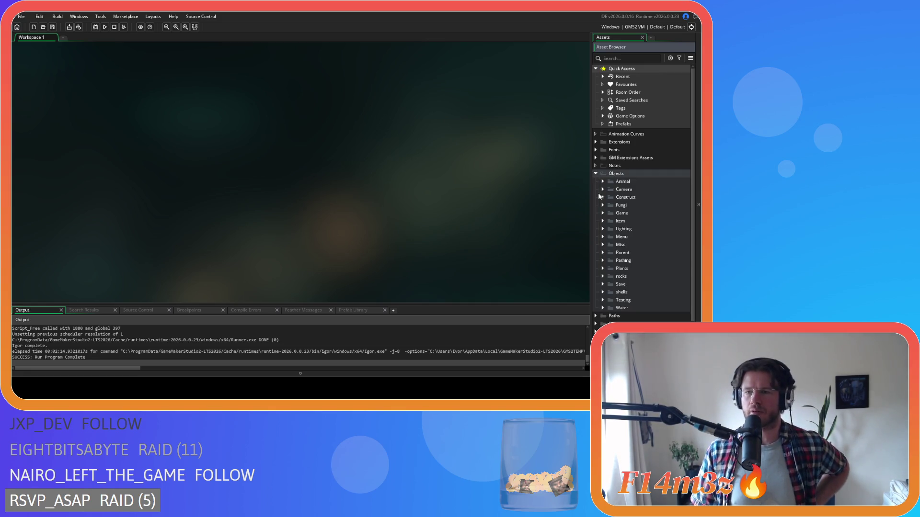
{"action": "left_click", "coordinate": [602, 213]}
{"action": "double_click", "coordinate": [632, 260]}
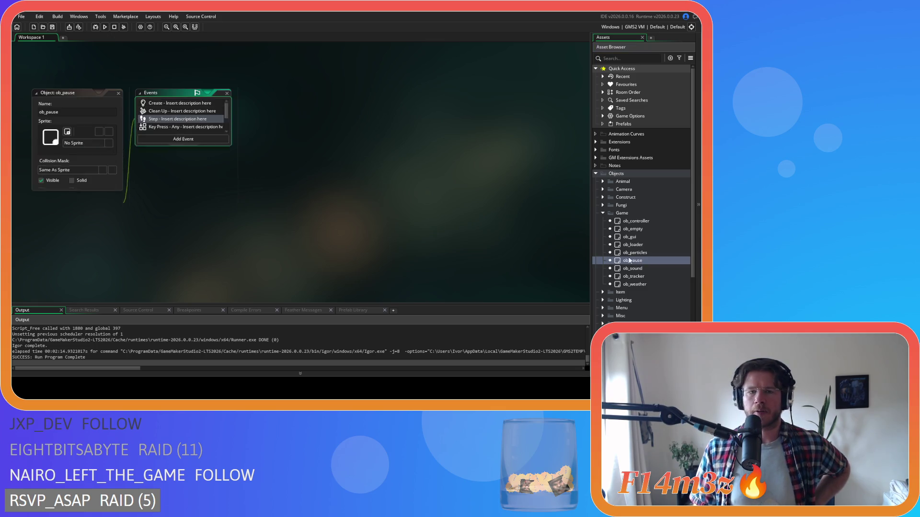
{"action": "scroll", "coordinate": [410, 163], "scroll_direction": "down", "scroll_amount": 5}
{"action": "scroll", "coordinate": [411, 162], "scroll_direction": "down", "scroll_amount": 6}
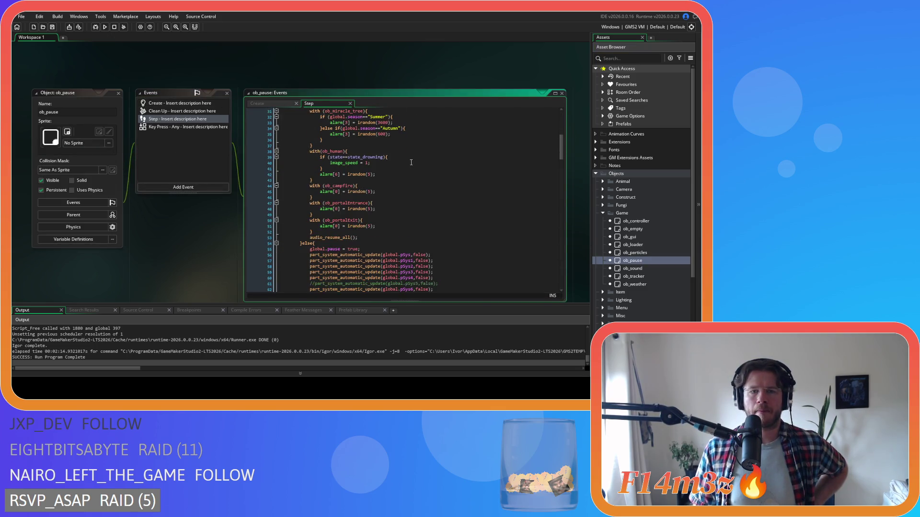
{"action": "left_click", "coordinate": [414, 164]}
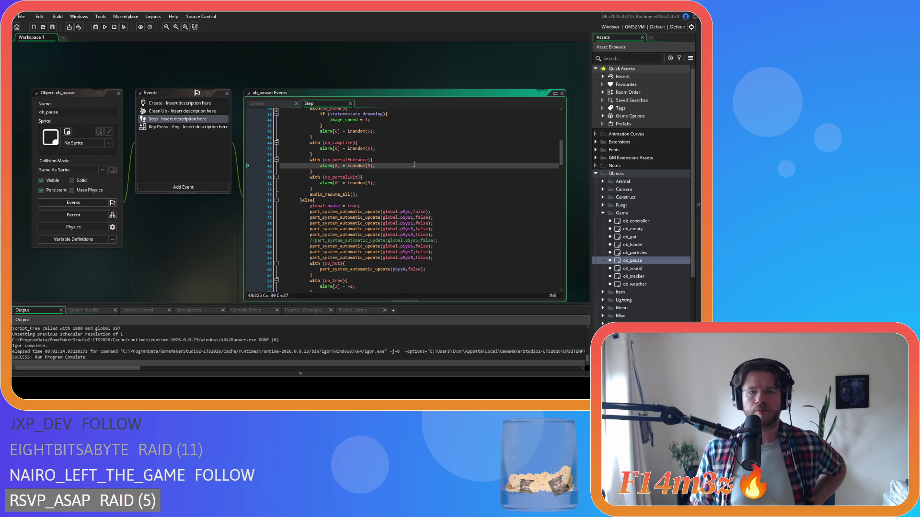
{"action": "scroll", "coordinate": [414, 164], "scroll_direction": "up", "scroll_amount": 6}
{"action": "scroll", "coordinate": [414, 164], "scroll_direction": "down", "scroll_amount": 17}
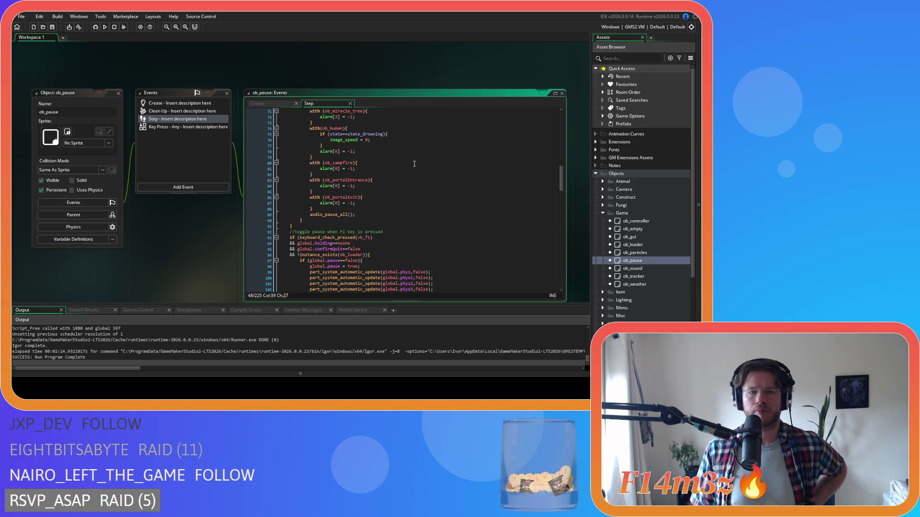
{"action": "scroll", "coordinate": [414, 164], "scroll_direction": "up", "scroll_amount": 3}
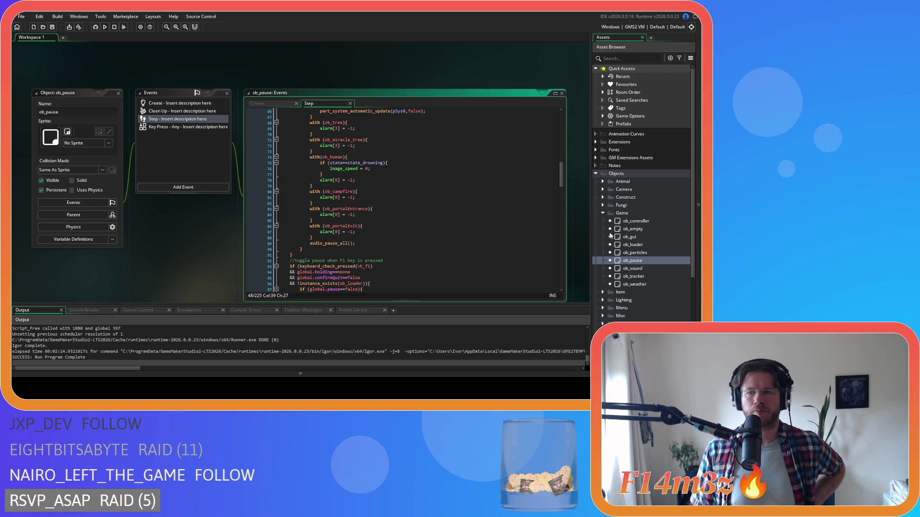
- Select ob_portalExit's Alarm 0 code, then return to ob_pause's Step code at line 90
{"action": "left_click", "coordinate": [602, 197]}
{"action": "scroll", "coordinate": [633, 216], "scroll_direction": "down", "scroll_amount": 3}
{"action": "double_click", "coordinate": [638, 226]}
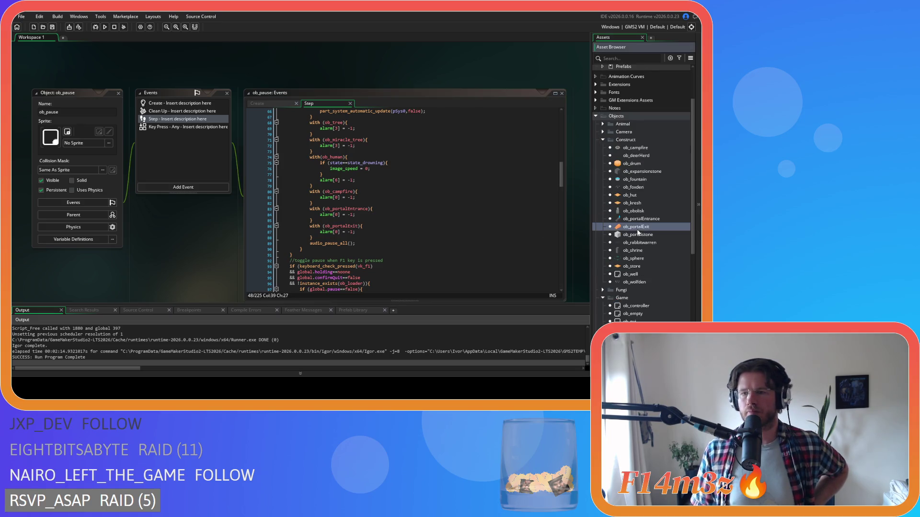
{"action": "left_click_drag", "start_coordinate": [336, 102], "coordinate": [150, 48]}
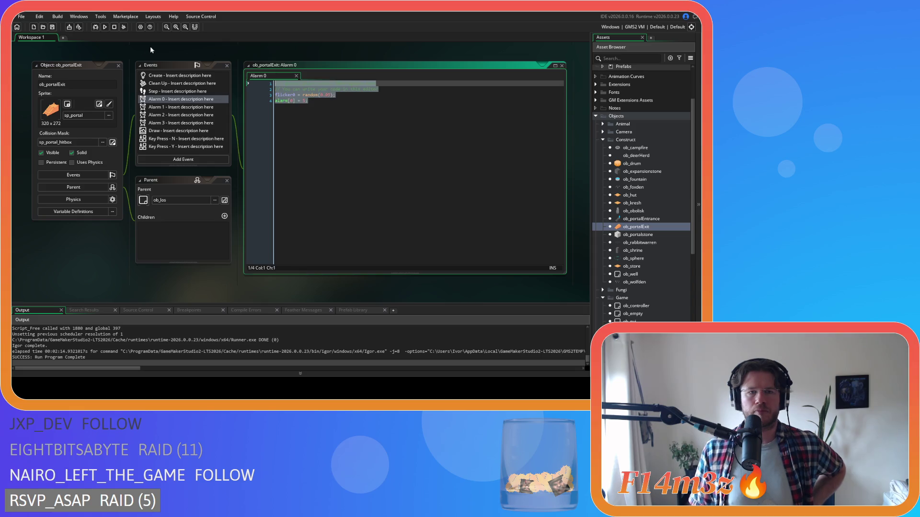
{"action": "right_click", "coordinate": [109, 51]}
{"action": "mouse_move", "coordinate": [121, 60]}
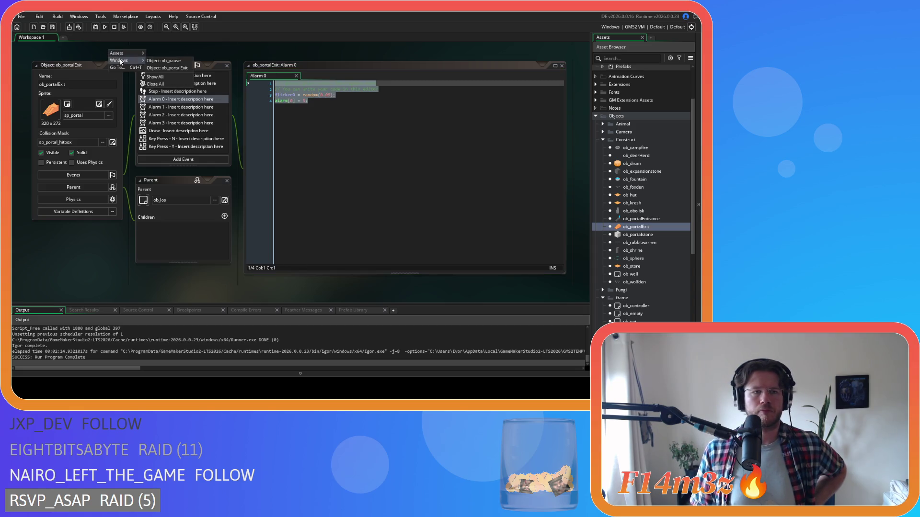
{"action": "left_click", "coordinate": [163, 61]}
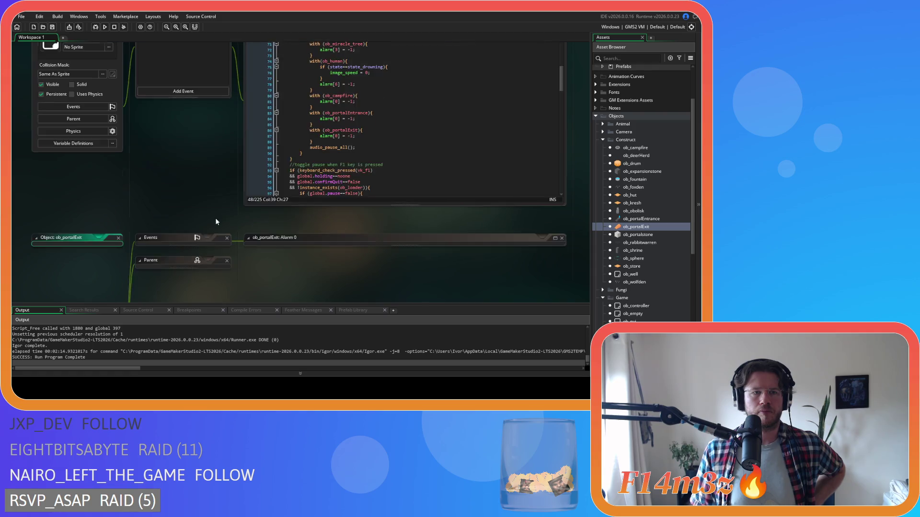
{"action": "left_click", "coordinate": [399, 218]}
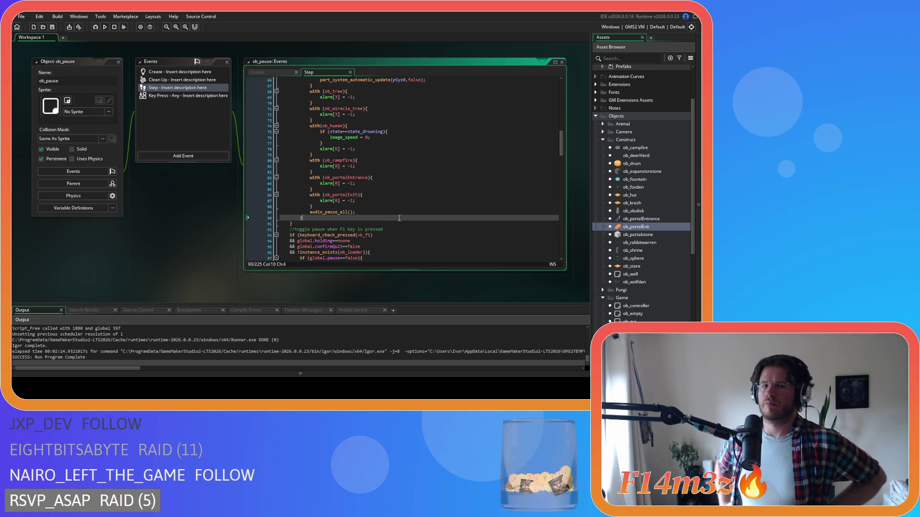
{"action": "double_click", "coordinate": [637, 226]}
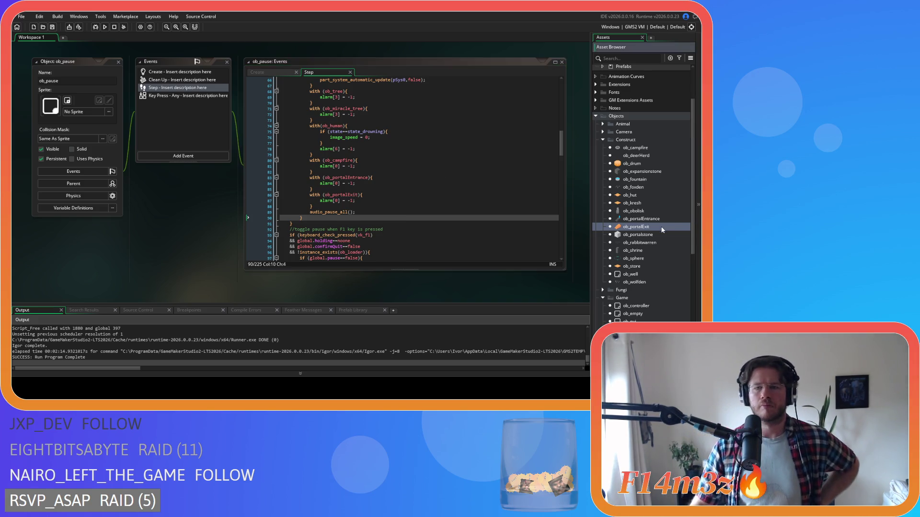
- Scroll through ob_portalExit's Step event code
{"action": "left_click", "coordinate": [161, 99]}
{"action": "left_click", "coordinate": [173, 91]}
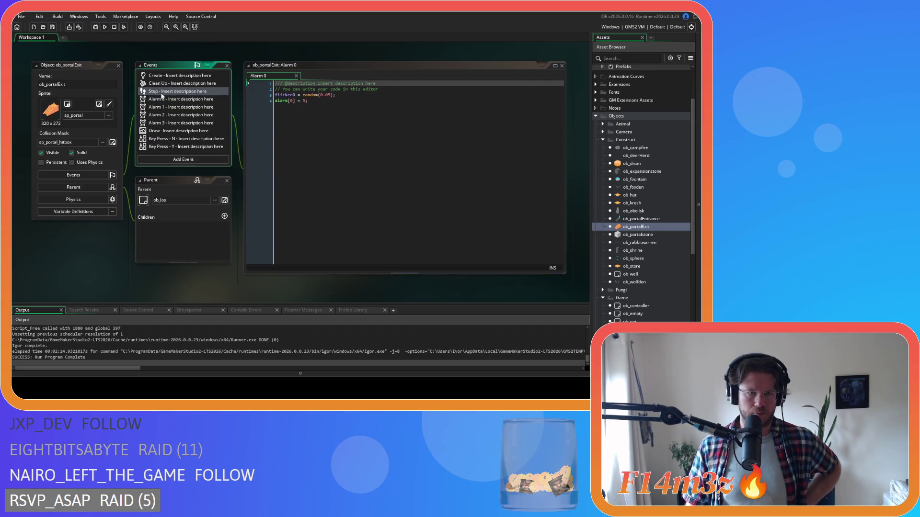
{"action": "scroll", "coordinate": [387, 217], "scroll_direction": "down", "scroll_amount": 5}
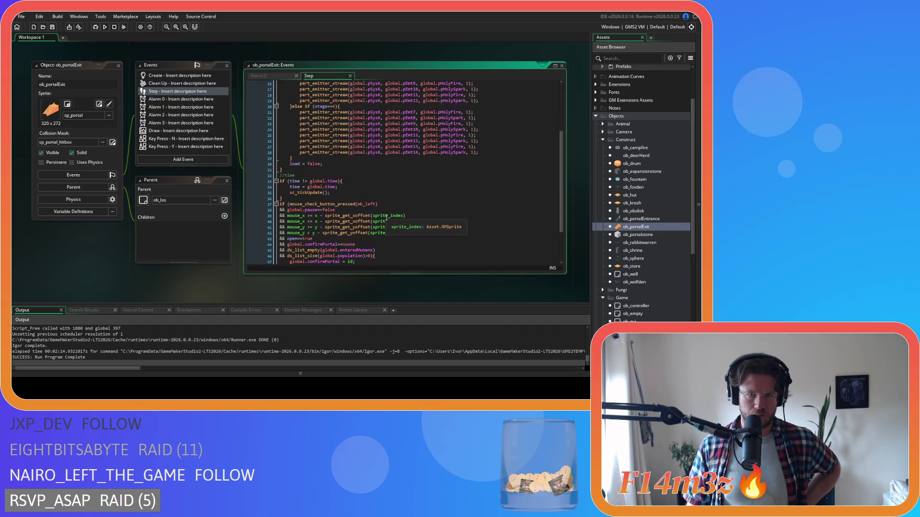
{"action": "scroll", "coordinate": [387, 217], "scroll_direction": "down", "scroll_amount": 3}
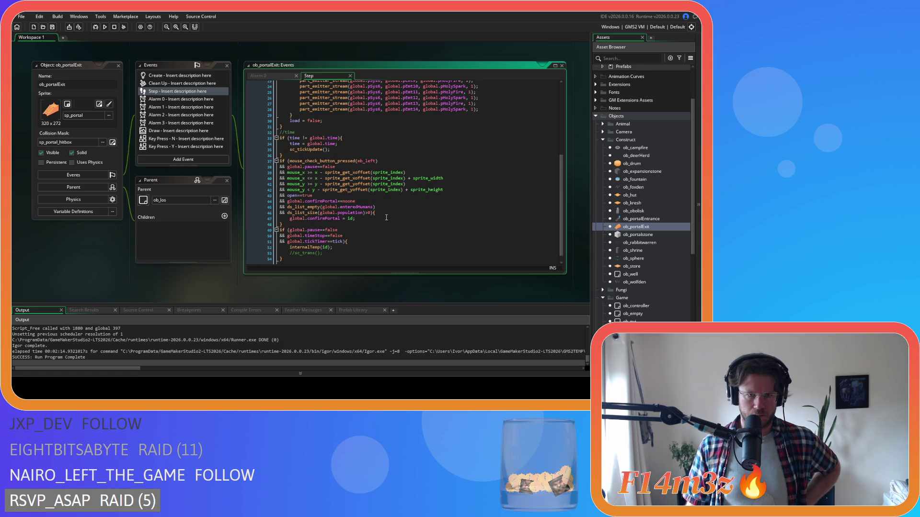
{"action": "scroll", "coordinate": [386, 217], "scroll_direction": "down", "scroll_amount": 1}
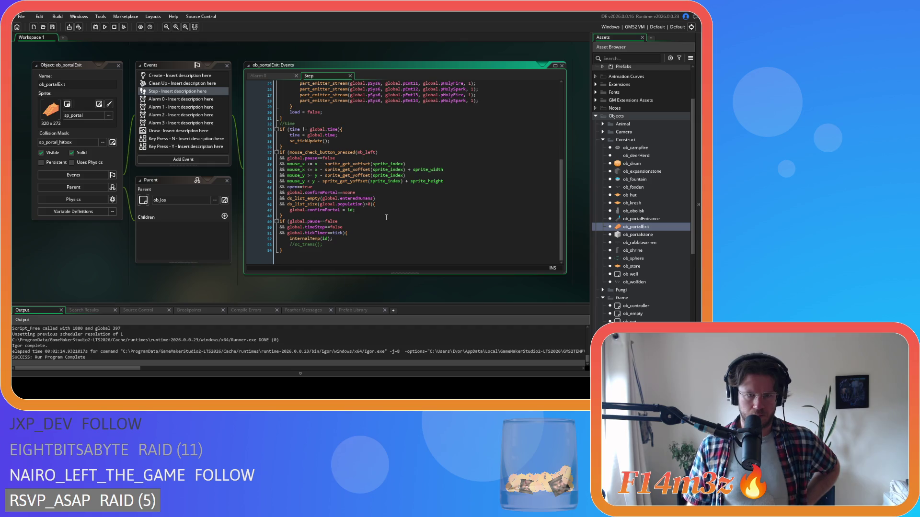
{"action": "scroll", "coordinate": [387, 217], "scroll_direction": "up", "scroll_amount": 3}
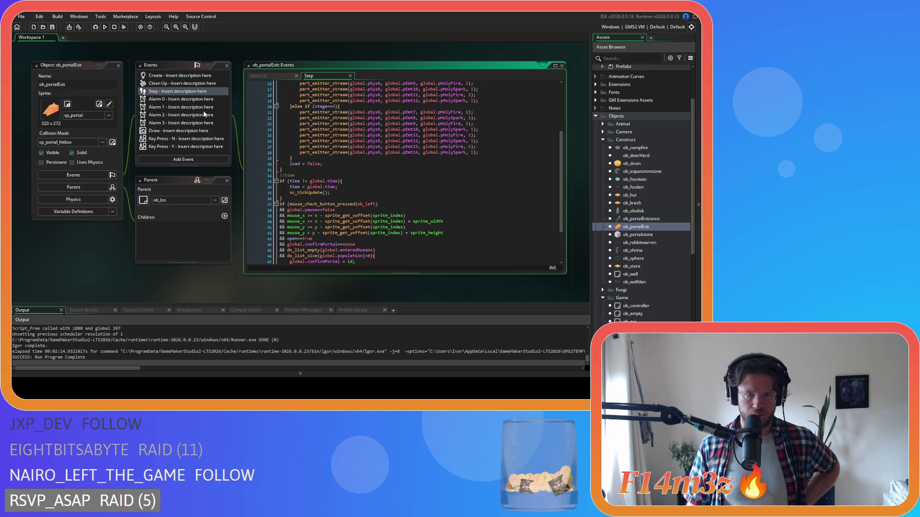
{"action": "scroll", "coordinate": [312, 209], "scroll_direction": "up", "scroll_amount": 5}
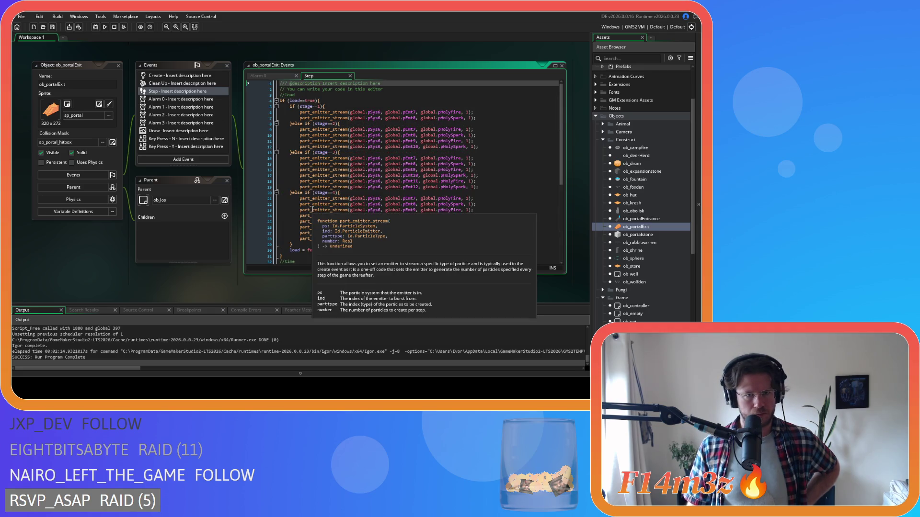
{"action": "scroll", "coordinate": [312, 209], "scroll_direction": "down", "scroll_amount": 8}
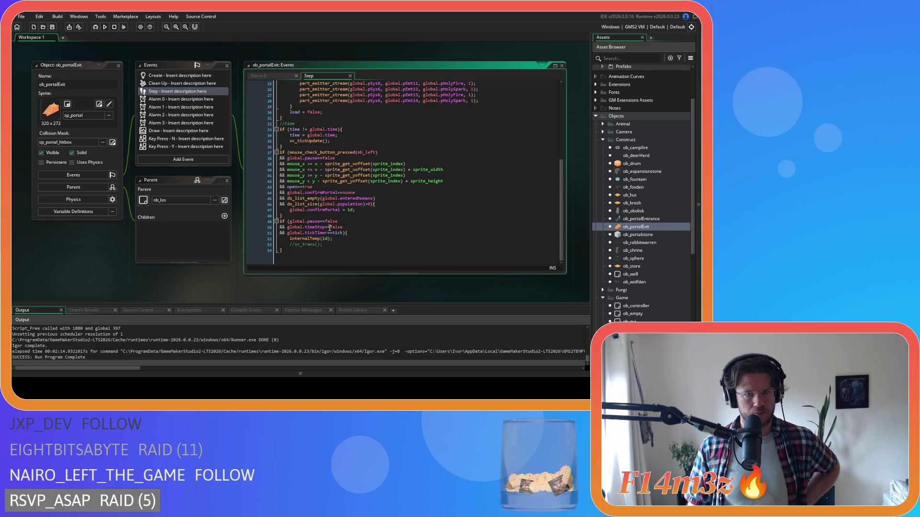
{"action": "scroll", "coordinate": [329, 228], "scroll_direction": "up", "scroll_amount": 8}
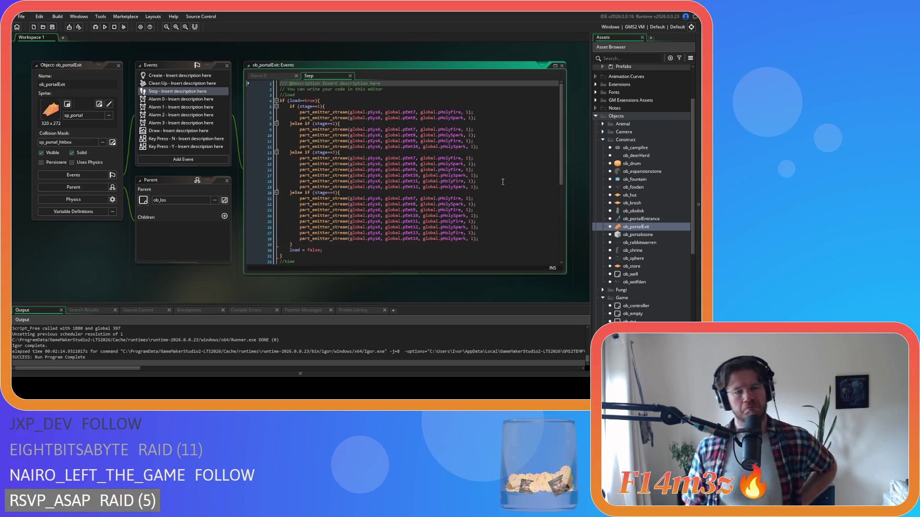
- View ob_portalExit's Alarm 0 and Create code, then collapse its object windows
{"action": "left_click", "coordinate": [261, 75]}
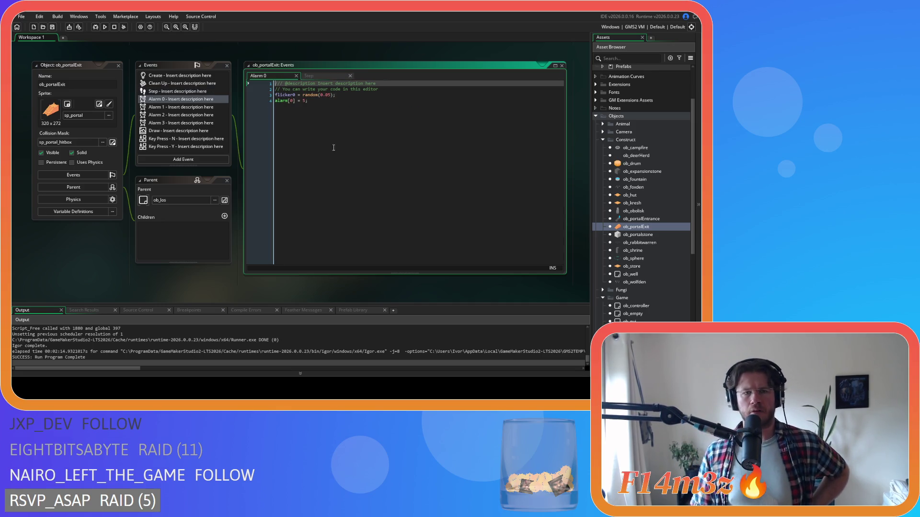
{"action": "left_click", "coordinate": [169, 76]}
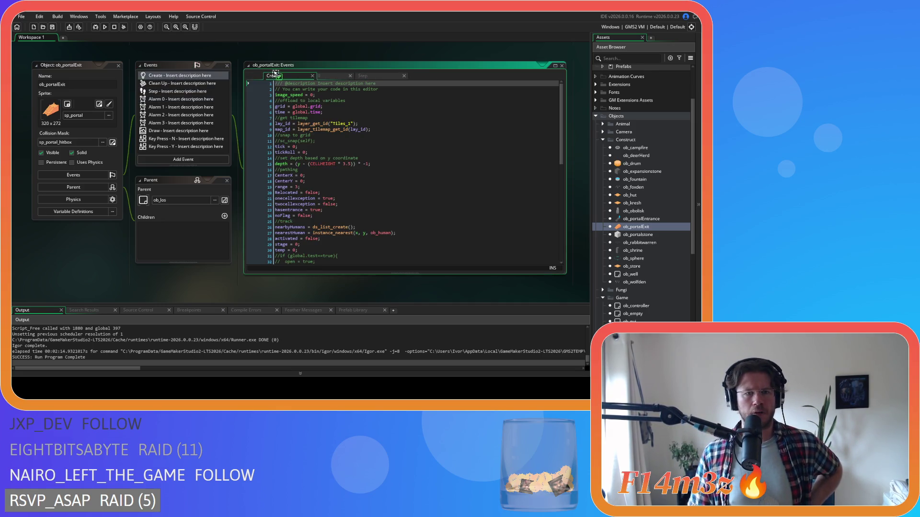
{"action": "scroll", "coordinate": [356, 166], "scroll_direction": "down", "scroll_amount": 13}
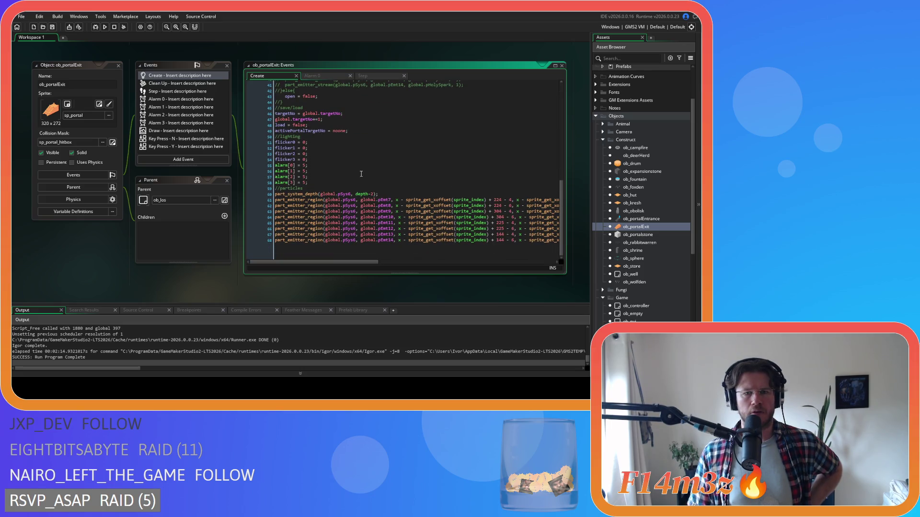
{"action": "scroll", "coordinate": [378, 182], "scroll_direction": "up", "scroll_amount": 3}
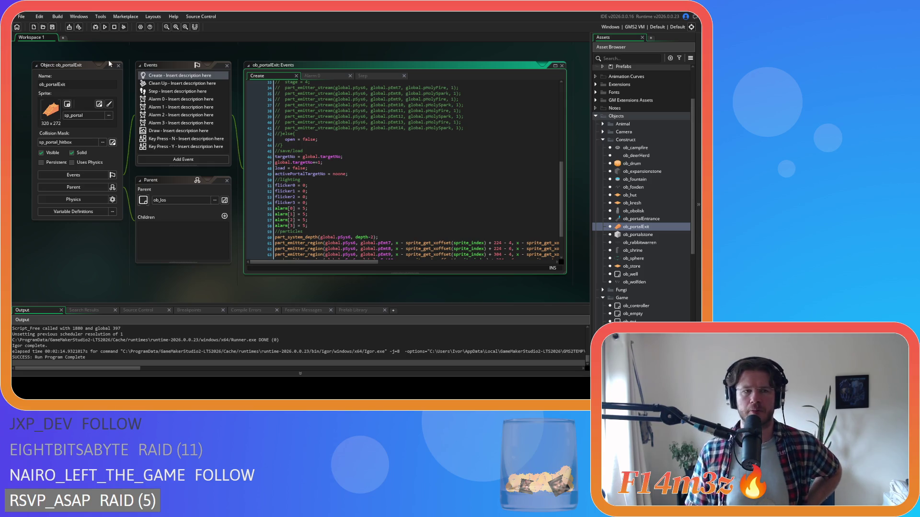
{"action": "double_click", "coordinate": [119, 66]}
{"action": "scroll", "coordinate": [281, 271], "scroll_direction": "up", "scroll_amount": 3}
- Select the with-blocks from ob_hut to ob_portalExit in ob_pause's pause branch
{"action": "scroll", "coordinate": [281, 271], "scroll_direction": "up", "scroll_amount": 2}
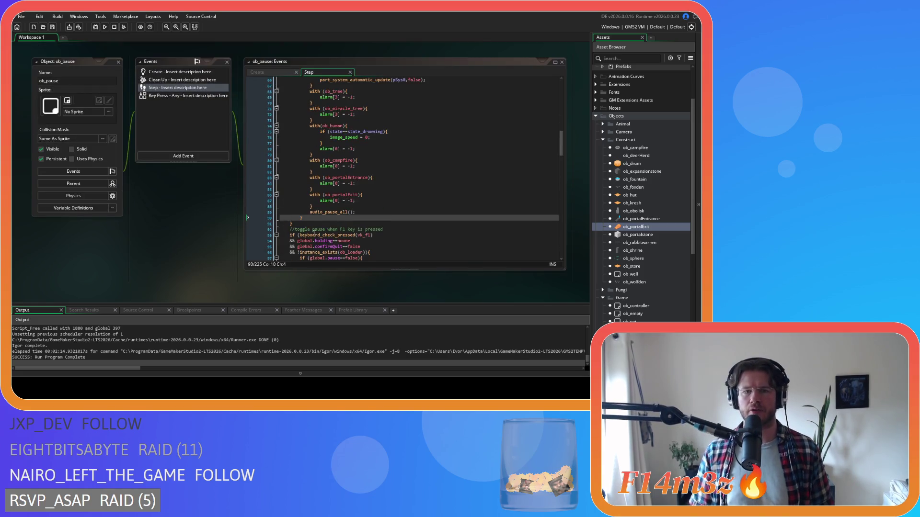
{"action": "scroll", "coordinate": [369, 188], "scroll_direction": "down", "scroll_amount": 20}
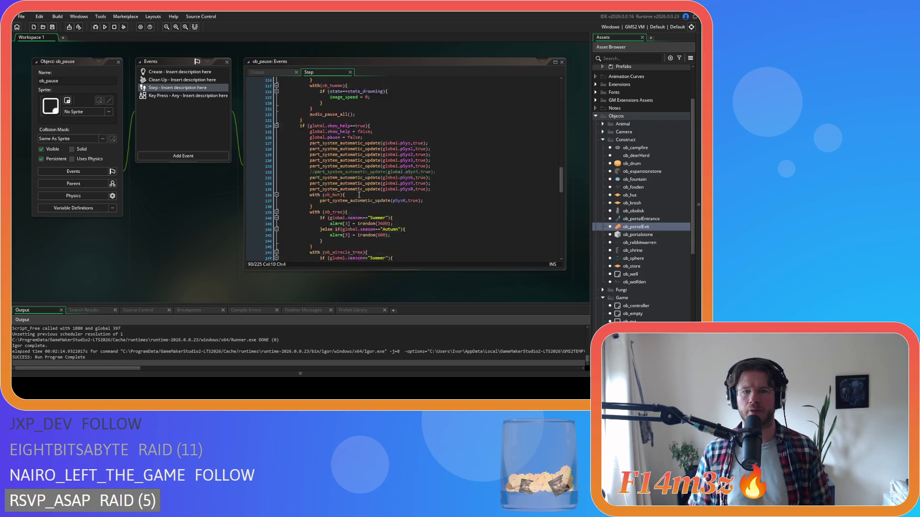
{"action": "scroll", "coordinate": [359, 194], "scroll_direction": "up", "scroll_amount": 6}
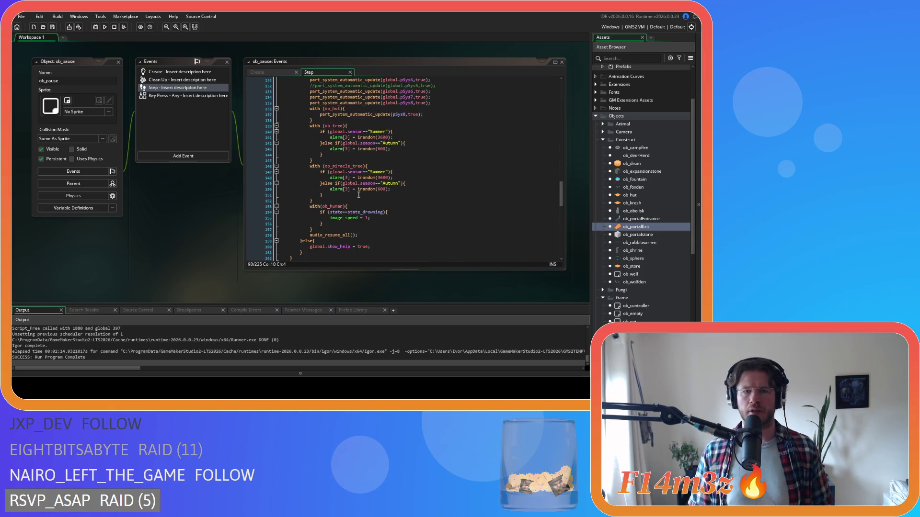
{"action": "scroll", "coordinate": [359, 194], "scroll_direction": "up", "scroll_amount": 5}
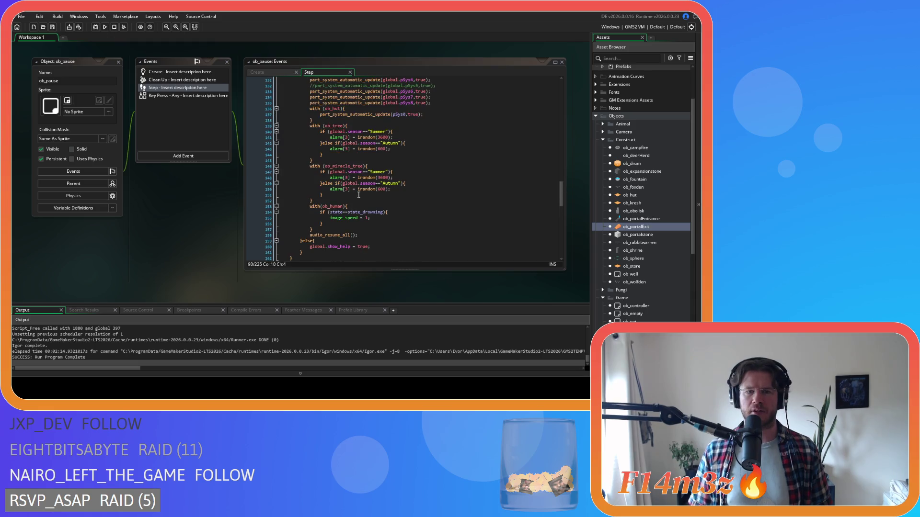
{"action": "scroll", "coordinate": [380, 205], "scroll_direction": "up", "scroll_amount": 18}
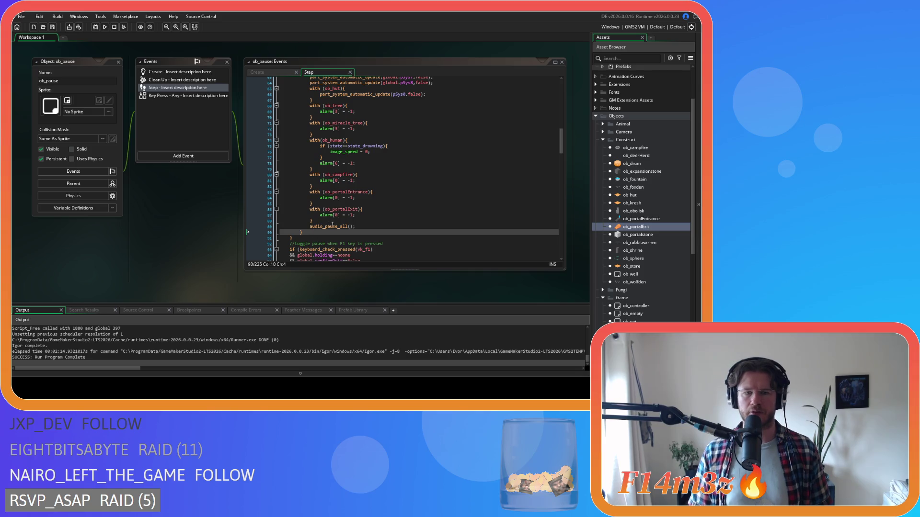
{"action": "left_click_drag", "start_coordinate": [311, 221], "coordinate": [310, 103]}
{"action": "right_click", "coordinate": [295, 141]}
{"action": "left_click", "coordinate": [304, 154]}
- Copy the selected alarm-stopping block from the right-click menu
{"action": "scroll", "coordinate": [335, 182], "scroll_direction": "up", "scroll_amount": 7}
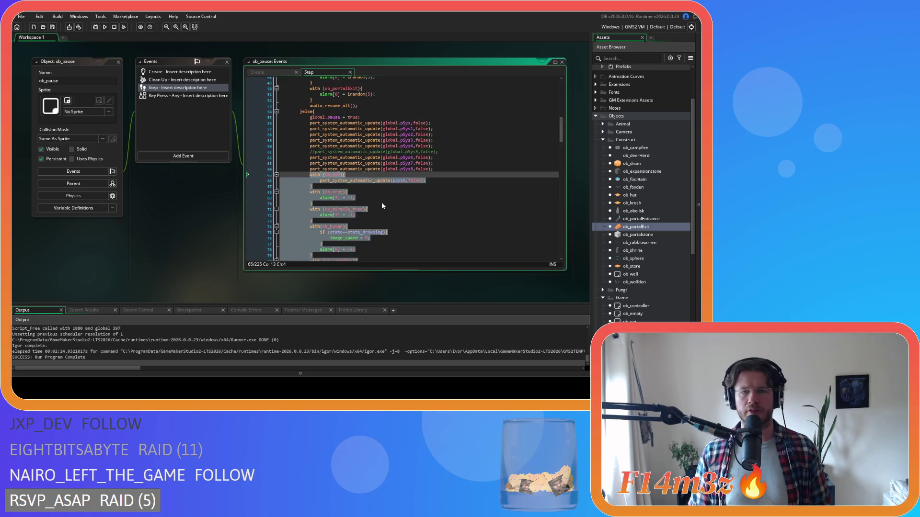
{"action": "mouse_move", "coordinate": [382, 203]}
{"action": "scroll", "coordinate": [382, 205], "scroll_direction": "up", "scroll_amount": 13}
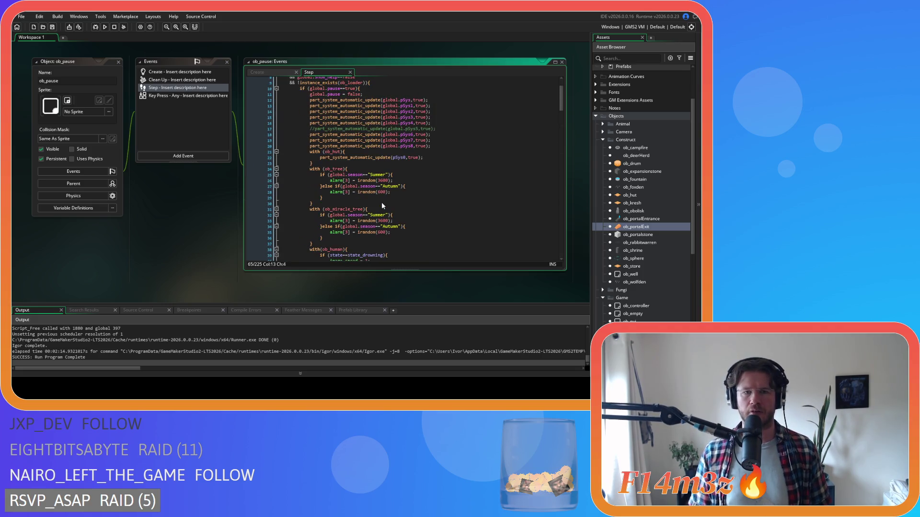
{"action": "scroll", "coordinate": [381, 202], "scroll_direction": "down", "scroll_amount": 5}
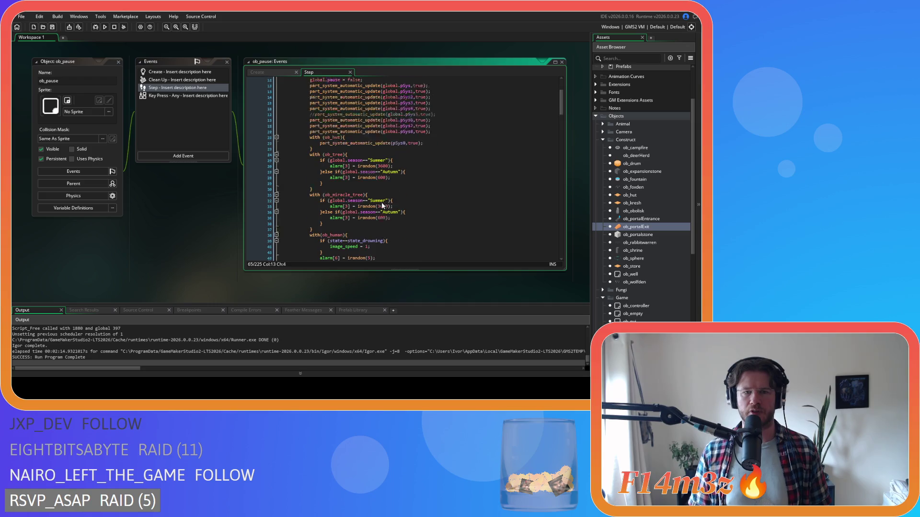
{"action": "scroll", "coordinate": [381, 203], "scroll_direction": "up", "scroll_amount": 5}
{"action": "scroll", "coordinate": [381, 202], "scroll_direction": "down", "scroll_amount": 17}
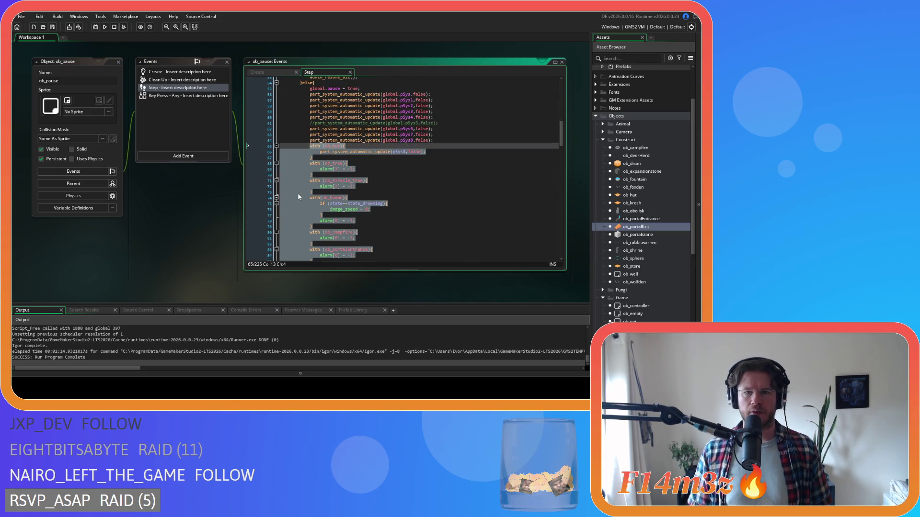
{"action": "scroll", "coordinate": [297, 194], "scroll_direction": "down", "scroll_amount": 3}
{"action": "right_click", "coordinate": [299, 194]}
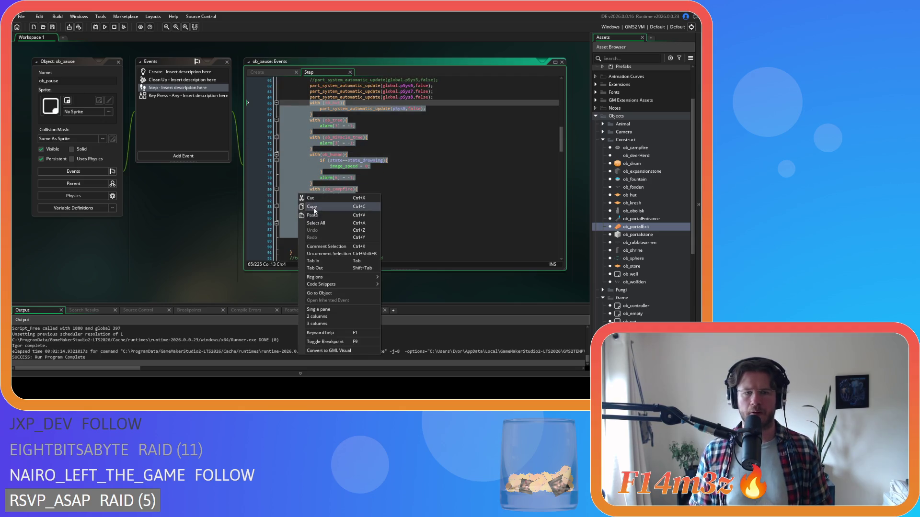
{"action": "left_click", "coordinate": [314, 211]}
- Select the with-blocks in the F1 toggle-pause branch
{"action": "scroll", "coordinate": [383, 209], "scroll_direction": "up", "scroll_amount": 7}
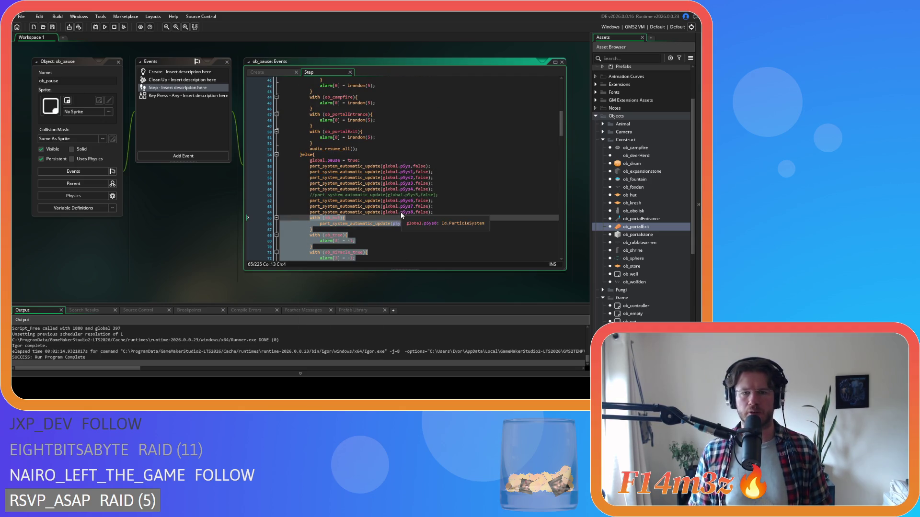
{"action": "scroll", "coordinate": [401, 213], "scroll_direction": "down", "scroll_amount": 7}
{"action": "scroll", "coordinate": [401, 214], "scroll_direction": "down", "scroll_amount": 7}
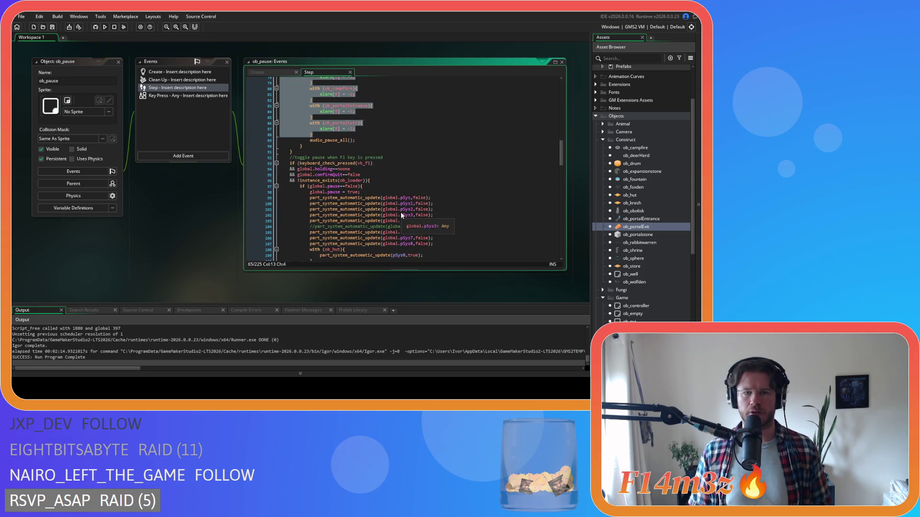
{"action": "scroll", "coordinate": [401, 214], "scroll_direction": "down", "scroll_amount": 4}
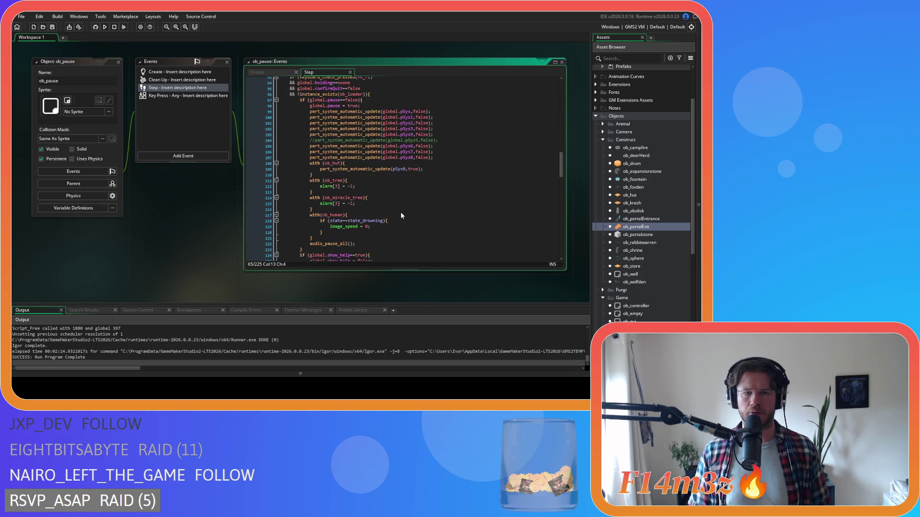
{"action": "left_click_drag", "start_coordinate": [318, 223], "coordinate": [307, 142]}
- Paste the copied alarm-stopping blocks over the F1 branch's with-blocks
{"action": "key", "text": "ctrl+v"}
{"action": "scroll", "coordinate": [377, 183], "scroll_direction": "up", "scroll_amount": 7}
{"action": "scroll", "coordinate": [377, 183], "scroll_direction": "up", "scroll_amount": 15}
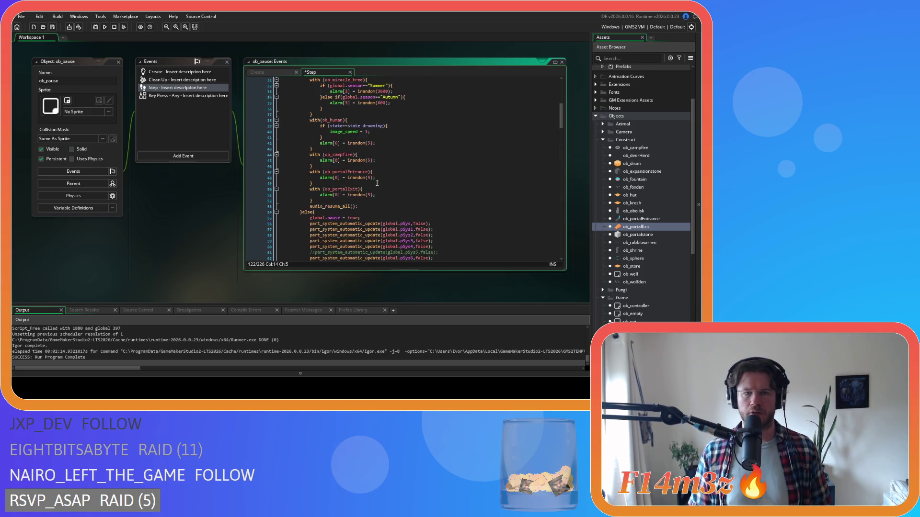
- Replace the help-closing branch's with-blocks with the alarm-restarting blocks
{"action": "left_click_drag", "start_coordinate": [321, 245], "coordinate": [305, 167]}
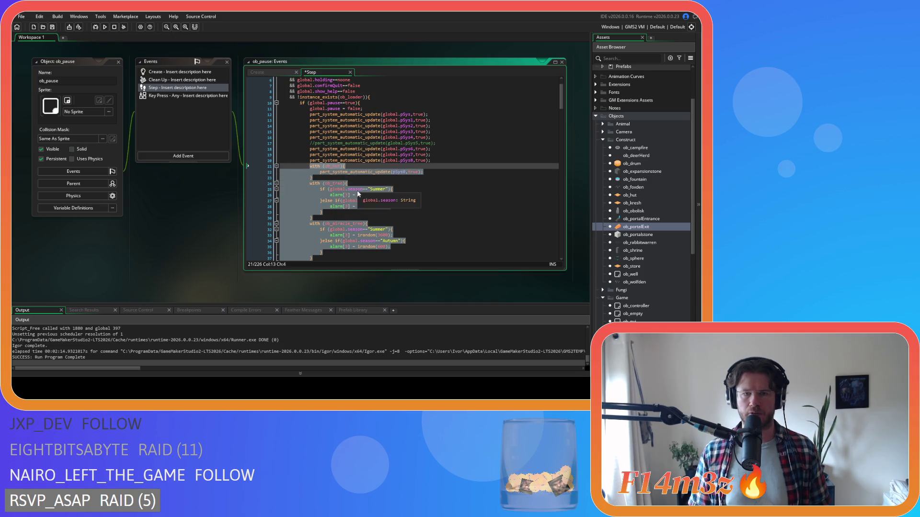
{"action": "scroll", "coordinate": [357, 194], "scroll_direction": "down", "scroll_amount": 20}
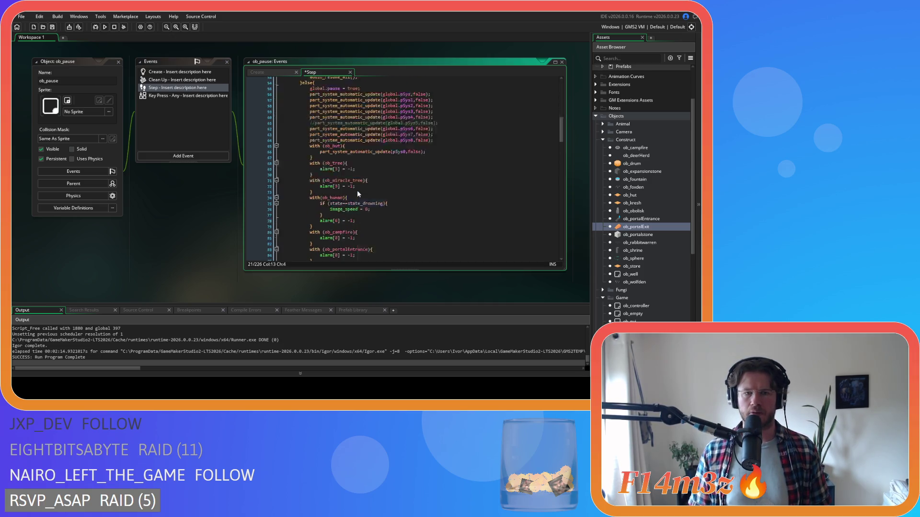
{"action": "scroll", "coordinate": [439, 203], "scroll_direction": "up", "scroll_amount": 12}
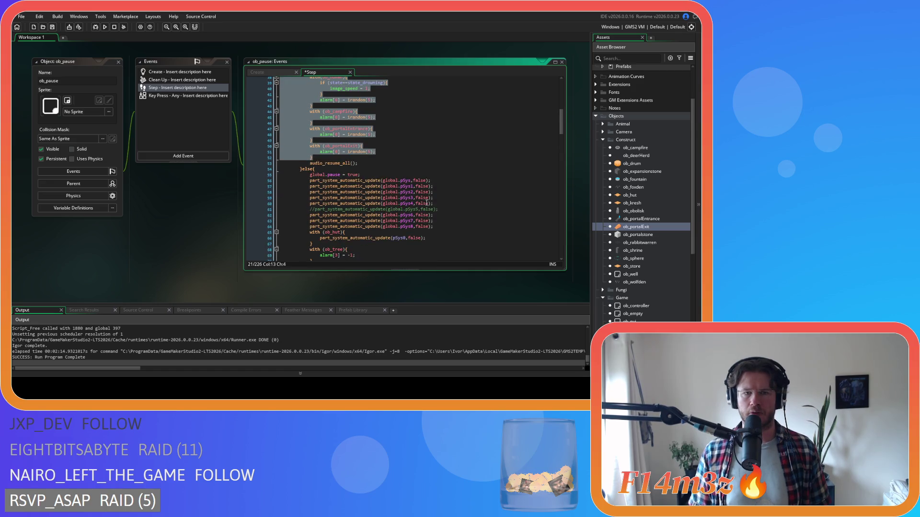
{"action": "scroll", "coordinate": [426, 204], "scroll_direction": "down", "scroll_amount": 16}
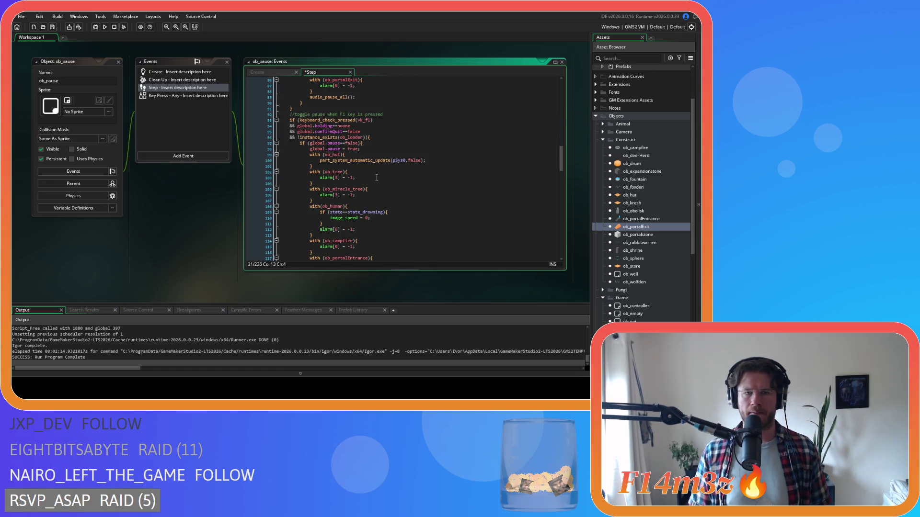
{"action": "scroll", "coordinate": [373, 169], "scroll_direction": "down", "scroll_amount": 10}
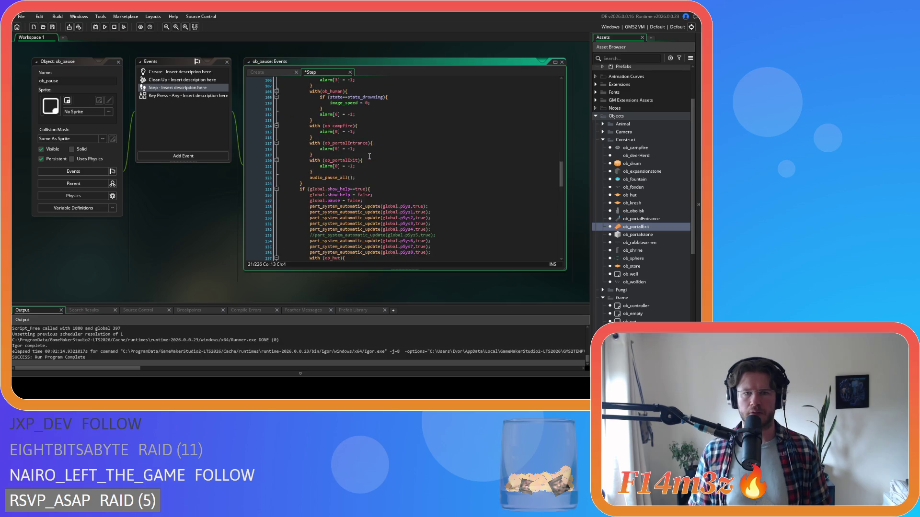
{"action": "scroll", "coordinate": [376, 163], "scroll_direction": "down", "scroll_amount": 7}
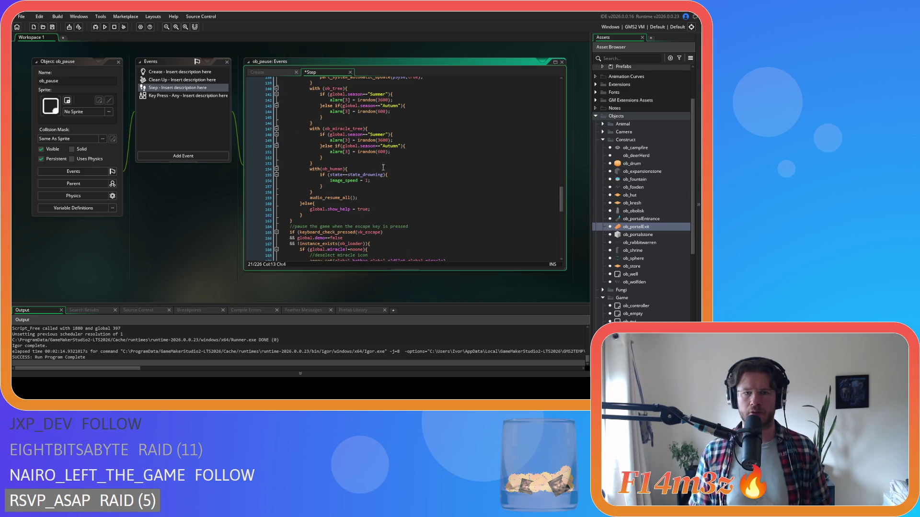
{"action": "mouse_move", "coordinate": [314, 191]}
{"action": "left_mouse_down"}
{"action": "mouse_move", "coordinate": [311, 82]}
{"action": "mouse_move", "coordinate": [309, 200]}
{"action": "left_mouse_up"}
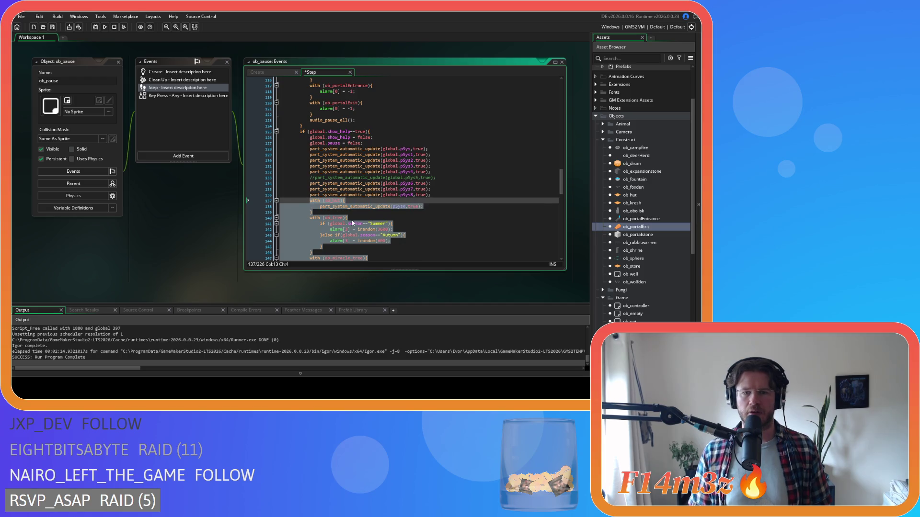
{"action": "key", "text": "ctrl+v"}
{"action": "scroll", "coordinate": [354, 221], "scroll_direction": "down", "scroll_amount": 2}
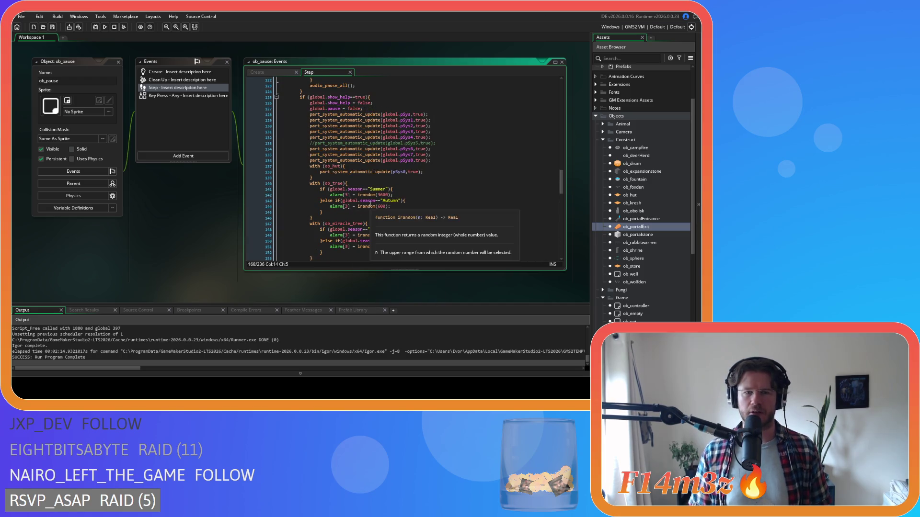
{"action": "scroll", "coordinate": [370, 205], "scroll_direction": "down", "scroll_amount": 14}
{"action": "scroll", "coordinate": [371, 205], "scroll_direction": "down", "scroll_amount": 13}
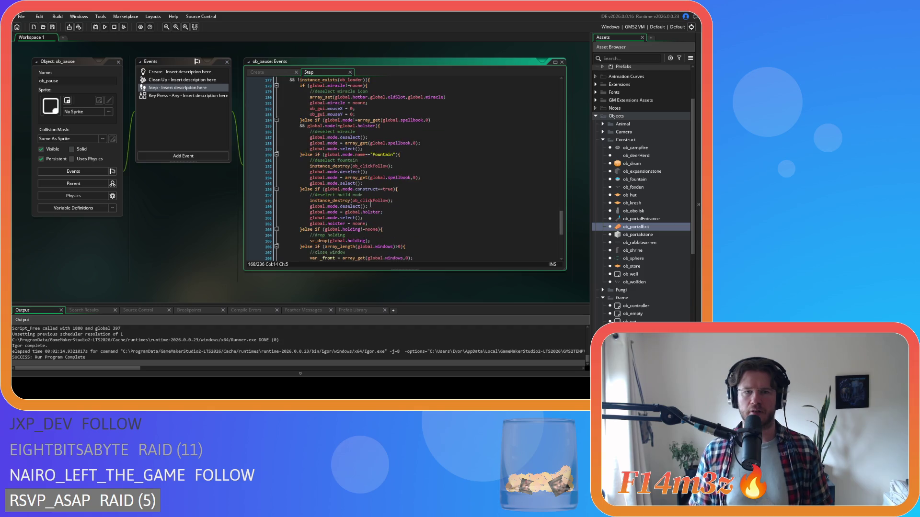
{"action": "scroll", "coordinate": [370, 205], "scroll_direction": "up", "scroll_amount": 10}
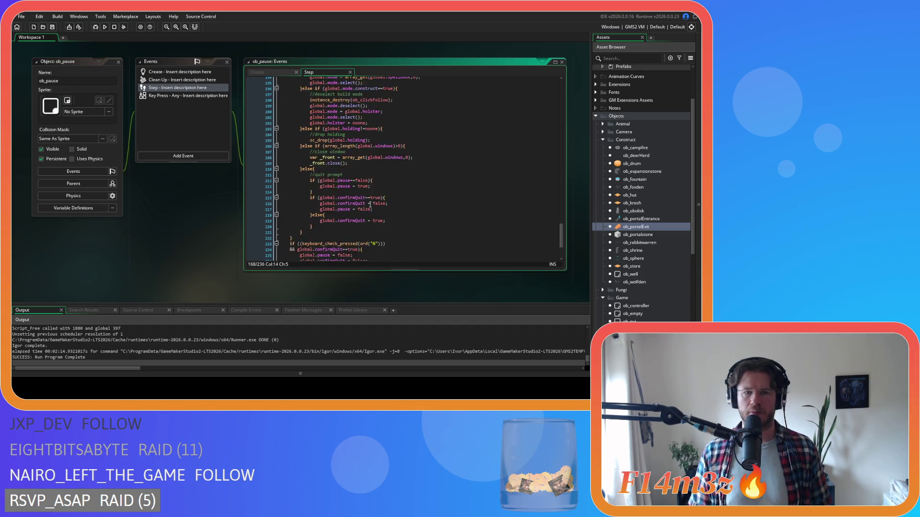
{"action": "scroll", "coordinate": [371, 205], "scroll_direction": "up", "scroll_amount": 2}
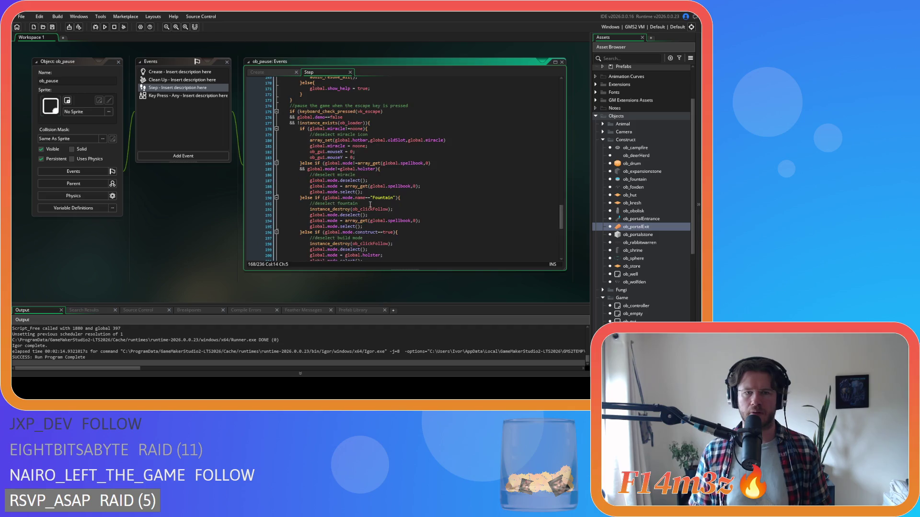
{"action": "scroll", "coordinate": [370, 204], "scroll_direction": "down", "scroll_amount": 13}
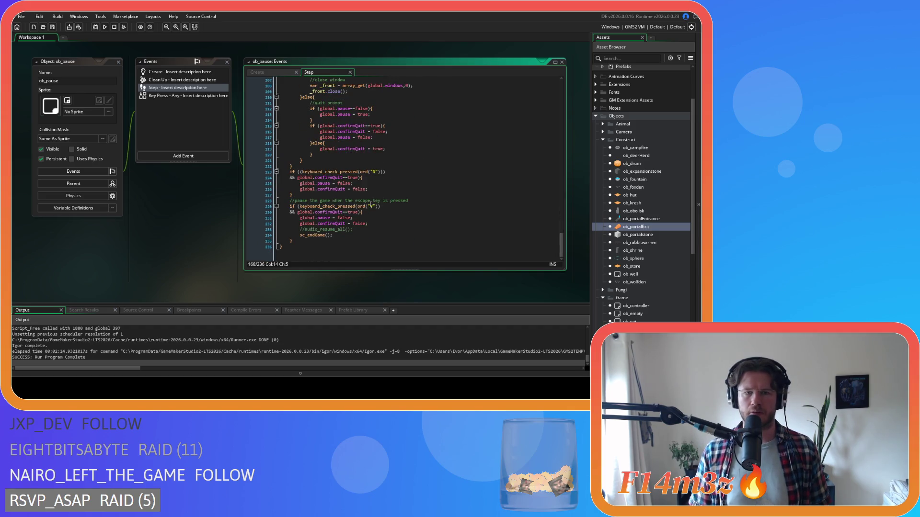
{"action": "scroll", "coordinate": [371, 205], "scroll_direction": "up", "scroll_amount": 4}
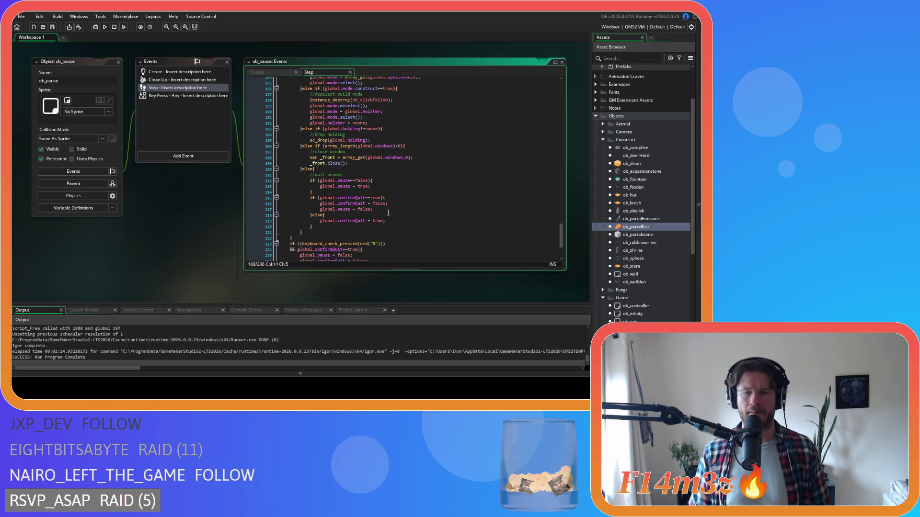
{"action": "scroll", "coordinate": [388, 212], "scroll_direction": "up", "scroll_amount": 20}
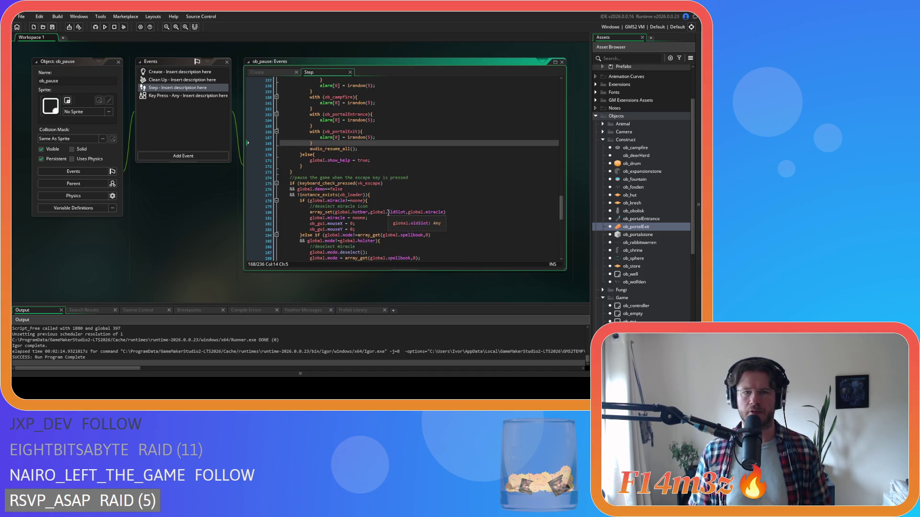
{"action": "scroll", "coordinate": [388, 212], "scroll_direction": "down", "scroll_amount": 20}
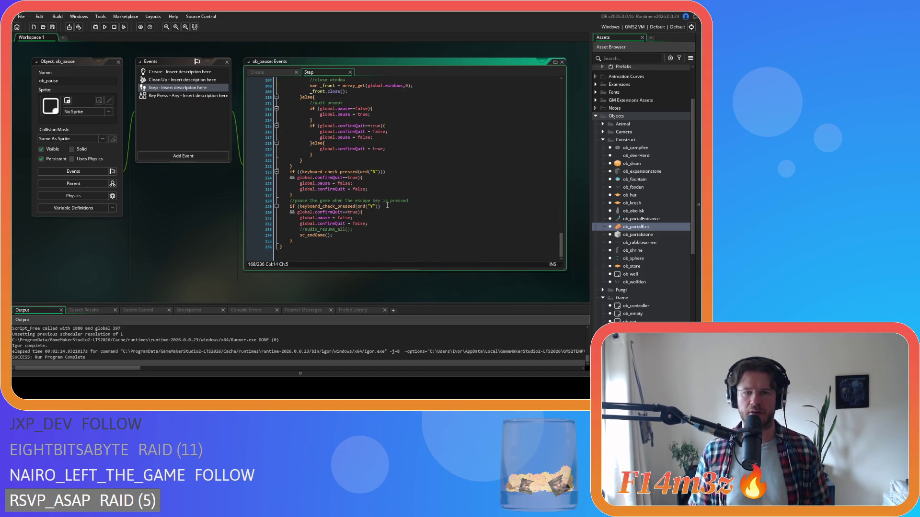
{"action": "scroll", "coordinate": [388, 206], "scroll_direction": "up", "scroll_amount": 3}
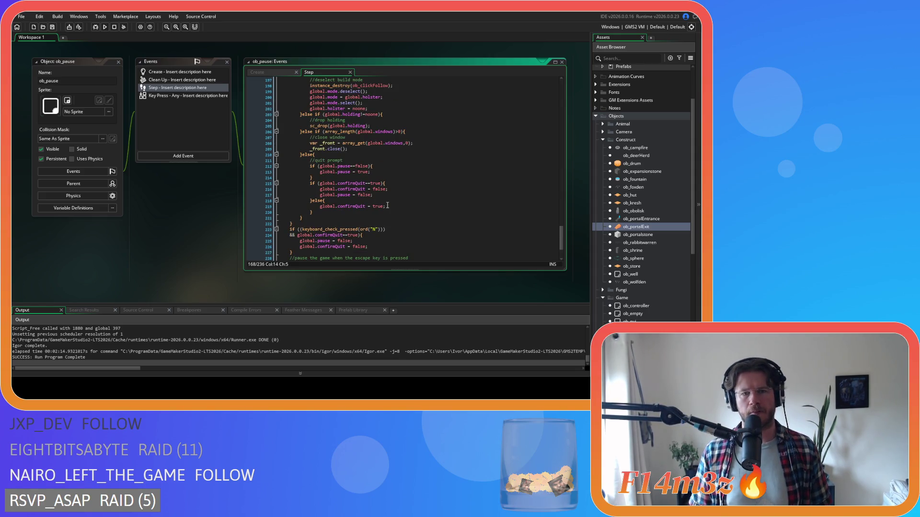
{"action": "scroll", "coordinate": [388, 205], "scroll_direction": "up", "scroll_amount": 20}
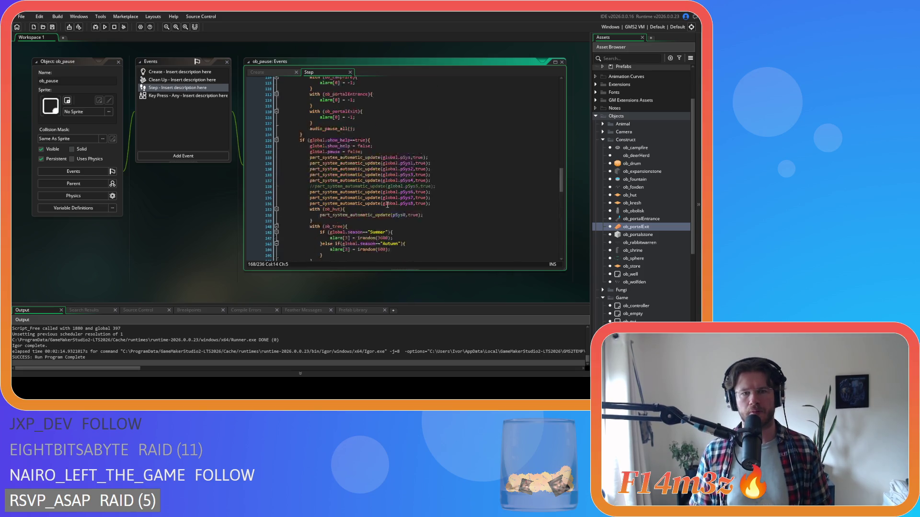
{"action": "scroll", "coordinate": [388, 205], "scroll_direction": "up", "scroll_amount": 18}
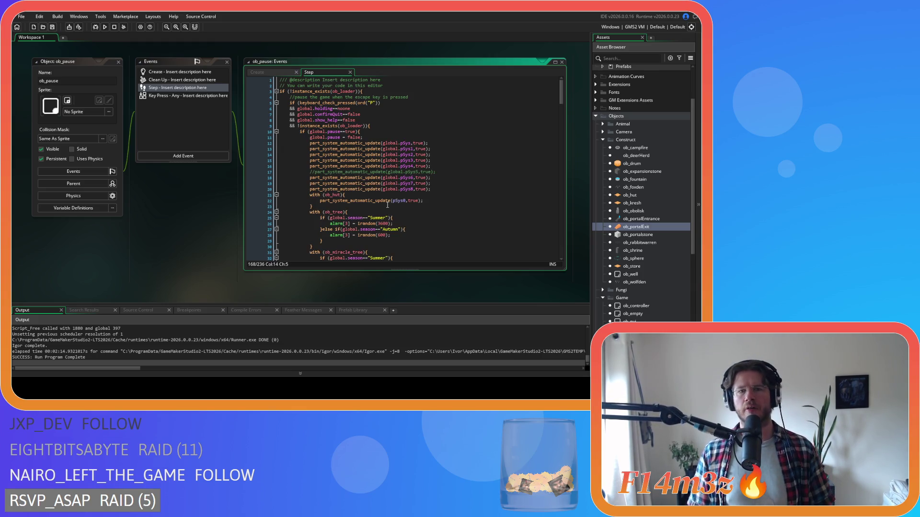
{"action": "scroll", "coordinate": [388, 205], "scroll_direction": "down", "scroll_amount": 9}
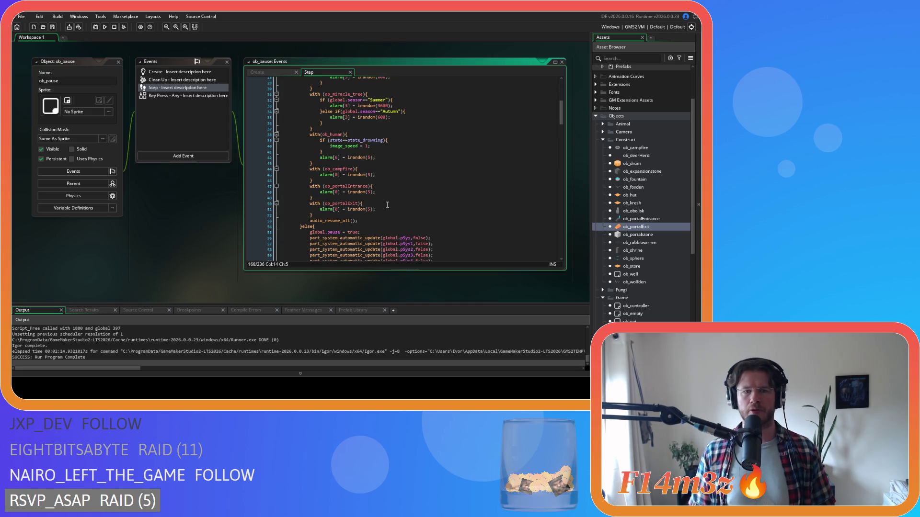
- Copy the block that resumes the particle systems, alarms and audio
{"action": "mouse_move", "coordinate": [360, 221]}
{"action": "left_mouse_down"}
{"action": "mouse_move", "coordinate": [338, 201]}
{"action": "mouse_move", "coordinate": [310, 123]}
{"action": "left_mouse_up"}
{"action": "right_click", "coordinate": [317, 132]}
{"action": "left_click", "coordinate": [356, 183]}
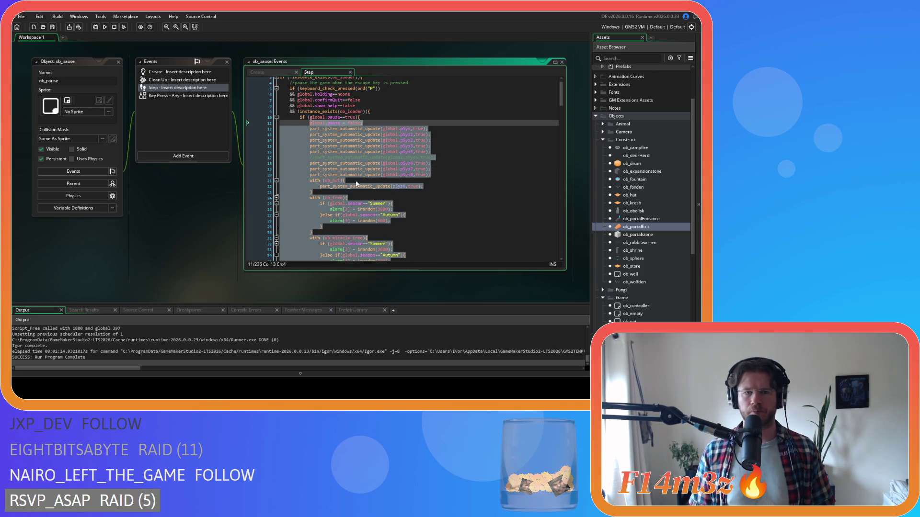
{"action": "scroll", "coordinate": [356, 184], "scroll_direction": "down", "scroll_amount": 20}
{"action": "scroll", "coordinate": [375, 172], "scroll_direction": "down", "scroll_amount": 20}
{"action": "scroll", "coordinate": [375, 173], "scroll_direction": "down", "scroll_amount": 8}
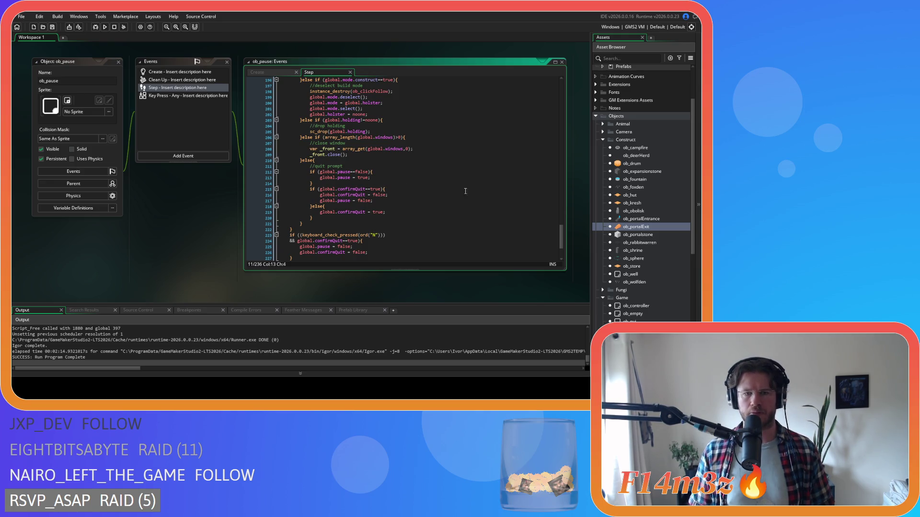
- Paste the resume code into the confirmQuit cancel branch and indent the pasted lines one level
{"action": "left_click", "coordinate": [380, 201]}
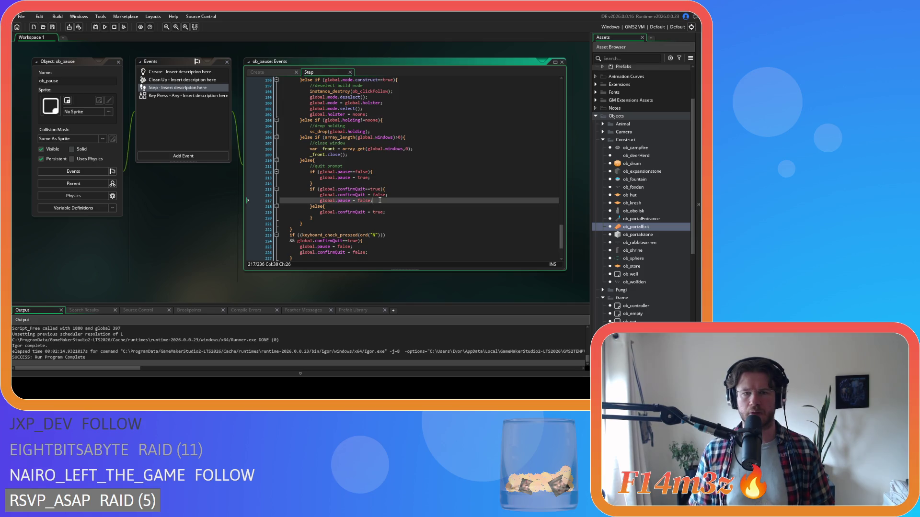
{"action": "key", "text": "ctrl+v"}
{"action": "scroll", "coordinate": [357, 207], "scroll_direction": "up", "scroll_amount": 9}
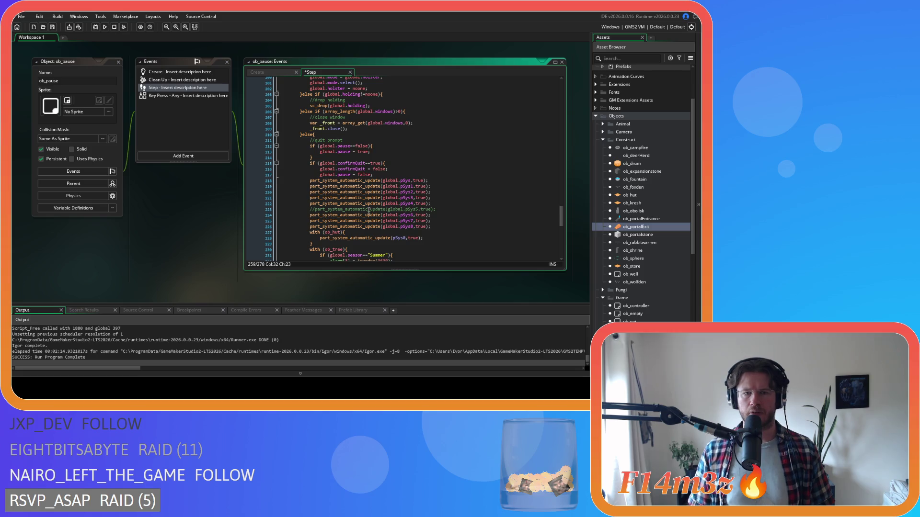
{"action": "scroll", "coordinate": [369, 211], "scroll_direction": "down", "scroll_amount": 13}
{"action": "mouse_move", "coordinate": [359, 186]}
{"action": "left_mouse_down"}
{"action": "mouse_move", "coordinate": [316, 169]}
{"action": "mouse_move", "coordinate": [287, 82]}
{"action": "mouse_move", "coordinate": [272, 143]}
{"action": "left_mouse_up"}
{"action": "key", "text": "Tab"}
{"action": "left_click", "coordinate": [403, 166]}
{"action": "scroll", "coordinate": [404, 165], "scroll_direction": "down", "scroll_amount": 10}
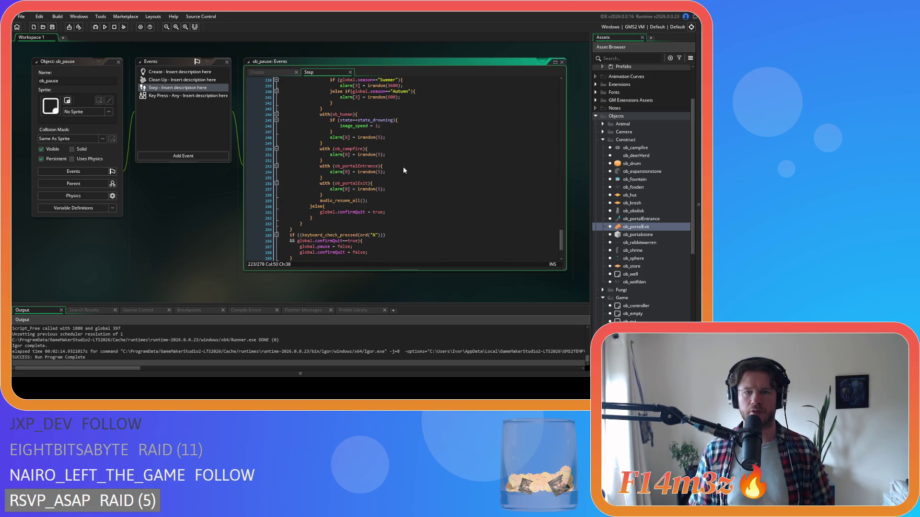
{"action": "scroll", "coordinate": [389, 208], "scroll_direction": "up", "scroll_amount": 20}
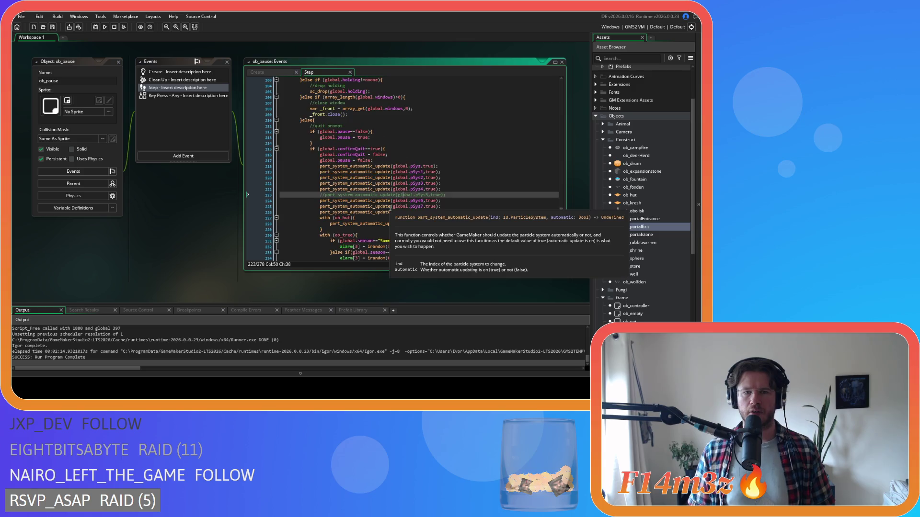
{"action": "scroll", "coordinate": [390, 209], "scroll_direction": "down", "scroll_amount": 20}
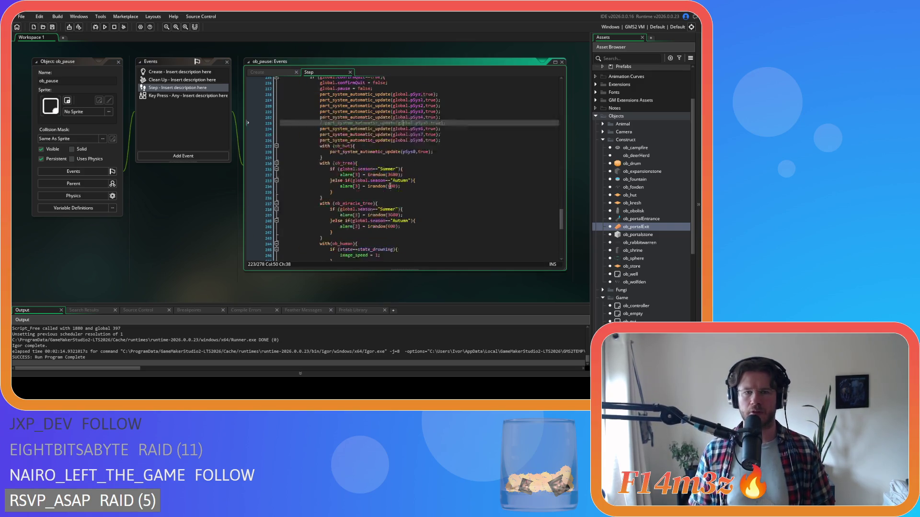
{"action": "scroll", "coordinate": [390, 186], "scroll_direction": "up", "scroll_amount": 20}
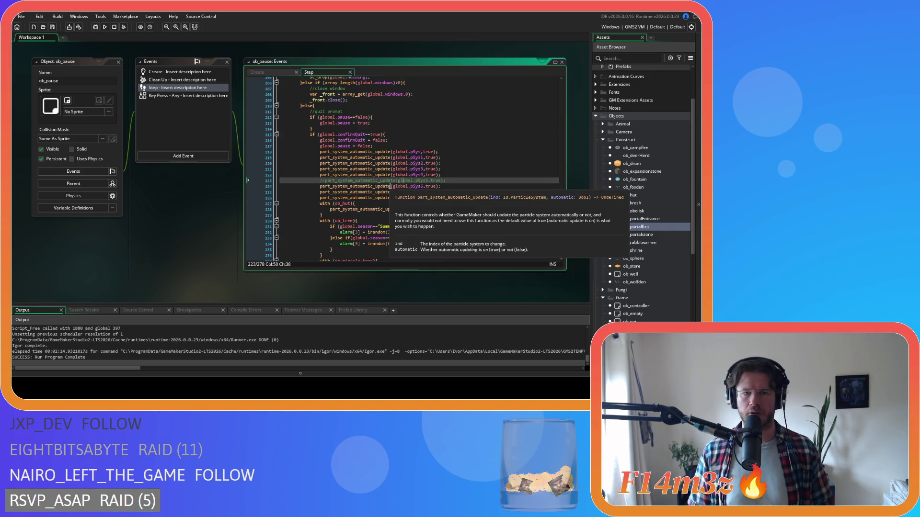
{"action": "scroll", "coordinate": [390, 186], "scroll_direction": "up", "scroll_amount": 16}
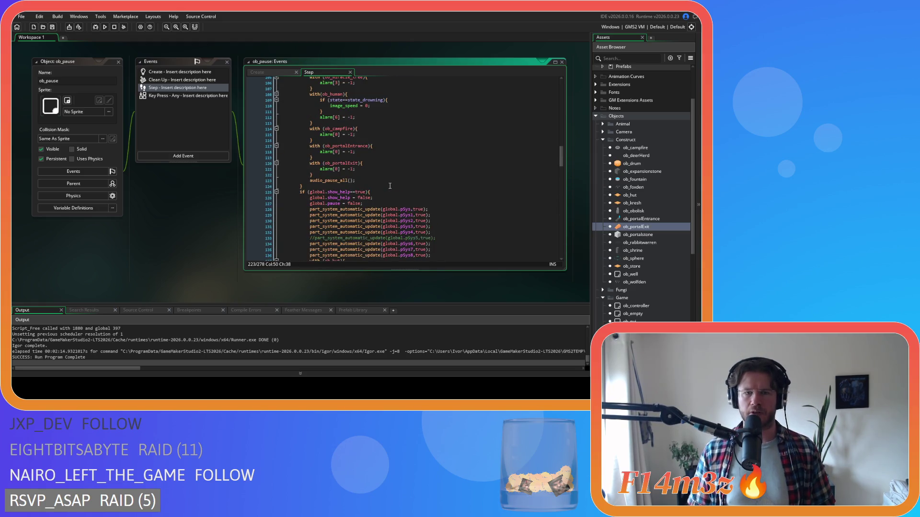
{"action": "scroll", "coordinate": [390, 186], "scroll_direction": "up", "scroll_amount": 7}
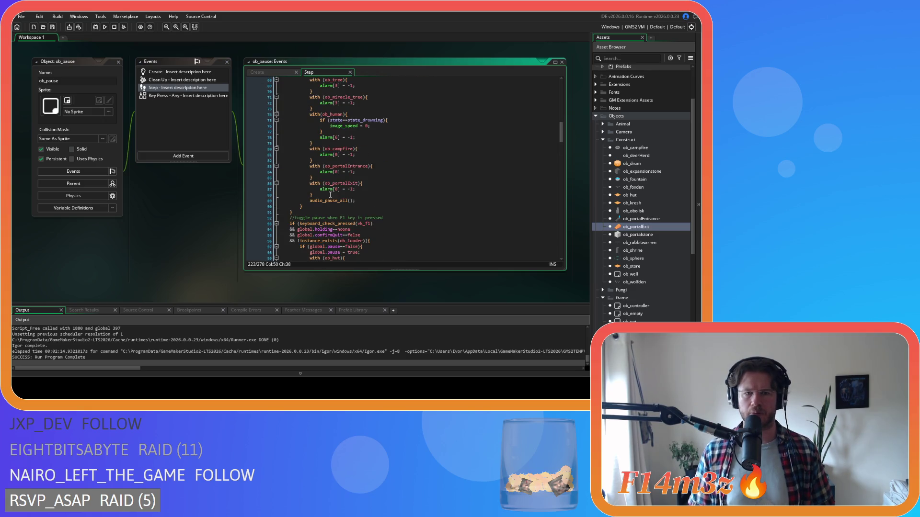
{"action": "scroll", "coordinate": [330, 195], "scroll_direction": "up", "scroll_amount": 8}
- Copy the pause block from line 55 through audio_pause_all
{"action": "left_click", "coordinate": [310, 149], "text": "shift"}
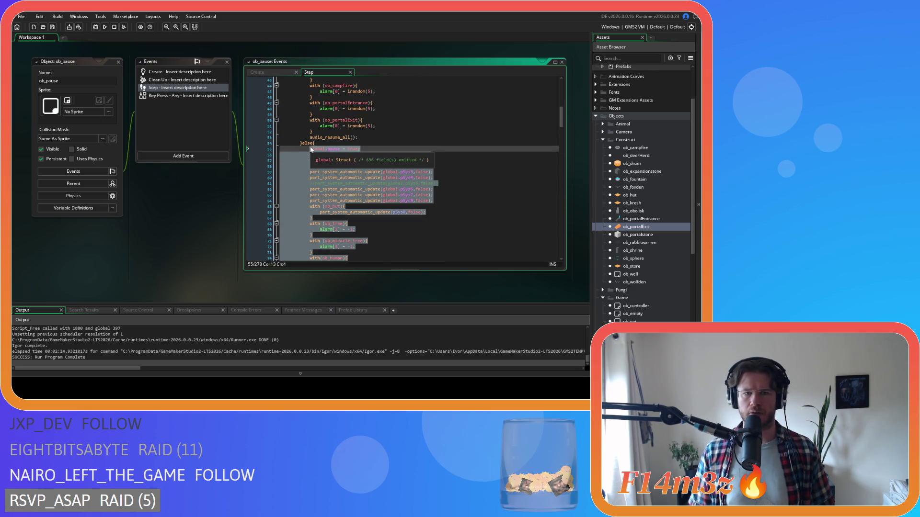
{"action": "right_click", "coordinate": [310, 150]}
{"action": "left_click", "coordinate": [331, 181]}
{"action": "scroll", "coordinate": [353, 181], "scroll_direction": "down", "scroll_amount": 20}
{"action": "scroll", "coordinate": [354, 180], "scroll_direction": "up", "scroll_amount": 12}
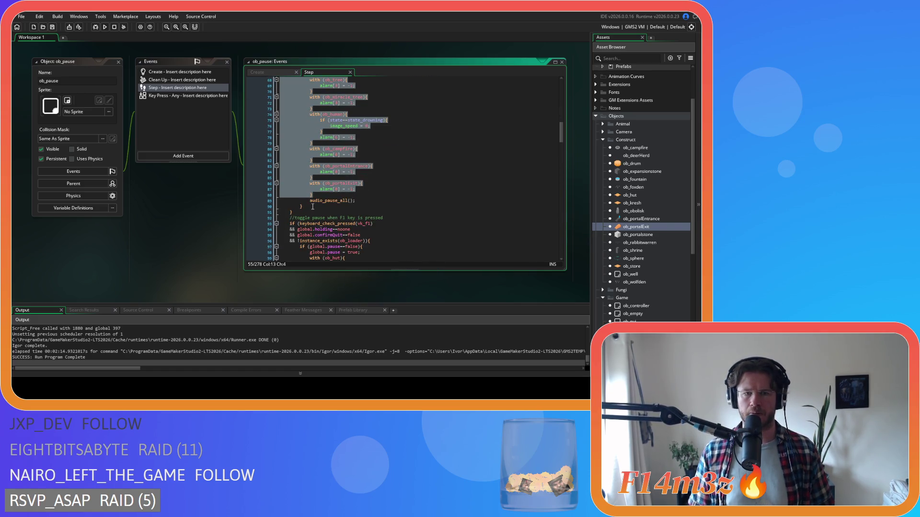
{"action": "left_click", "coordinate": [312, 195]}
{"action": "scroll", "coordinate": [310, 182], "scroll_direction": "up", "scroll_amount": 8}
{"action": "left_click", "coordinate": [308, 162], "text": "shift"}
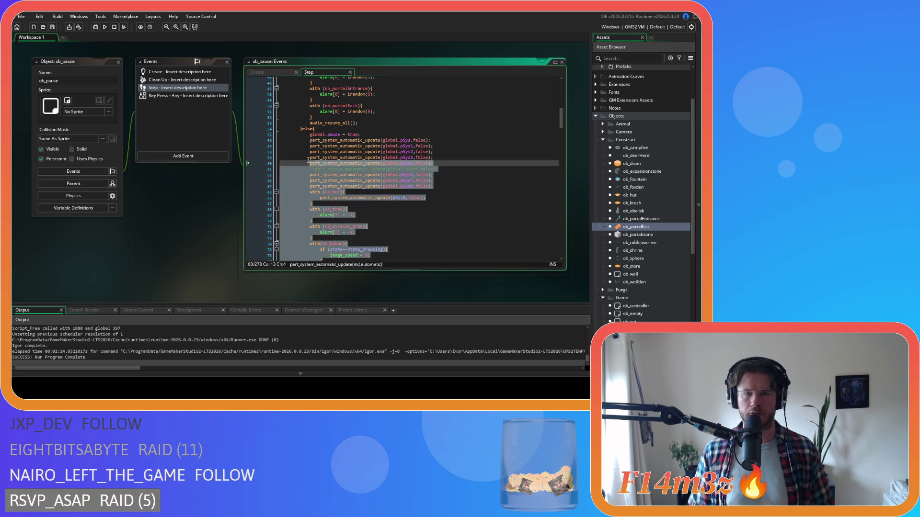
{"action": "left_click", "coordinate": [310, 134], "text": "shift"}
{"action": "right_click", "coordinate": [328, 152]}
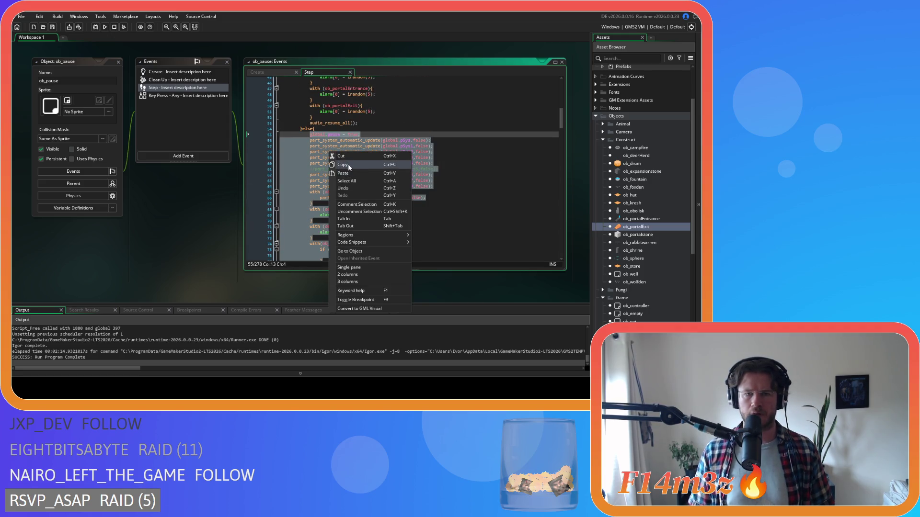
{"action": "left_click", "coordinate": [348, 164]}
{"action": "scroll", "coordinate": [348, 161], "scroll_direction": "down", "scroll_amount": 20}
{"action": "scroll", "coordinate": [349, 156], "scroll_direction": "down", "scroll_amount": 20}
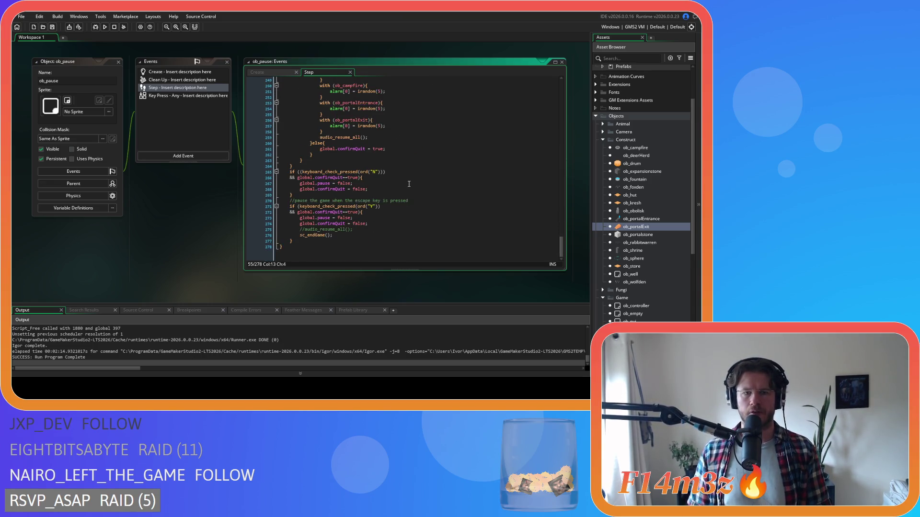
{"action": "scroll", "coordinate": [409, 184], "scroll_direction": "up", "scroll_amount": 15}
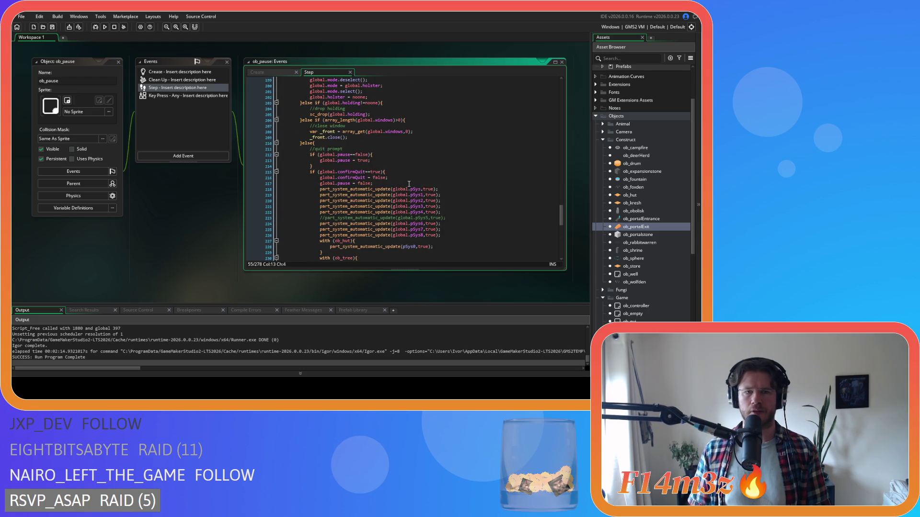
- Paste the pause code on a new line after global.pause = true, indent it, and save the Step event
{"action": "left_click", "coordinate": [384, 162]}
{"action": "key", "text": "Return"}
{"action": "key", "text": "ctrl+v"}
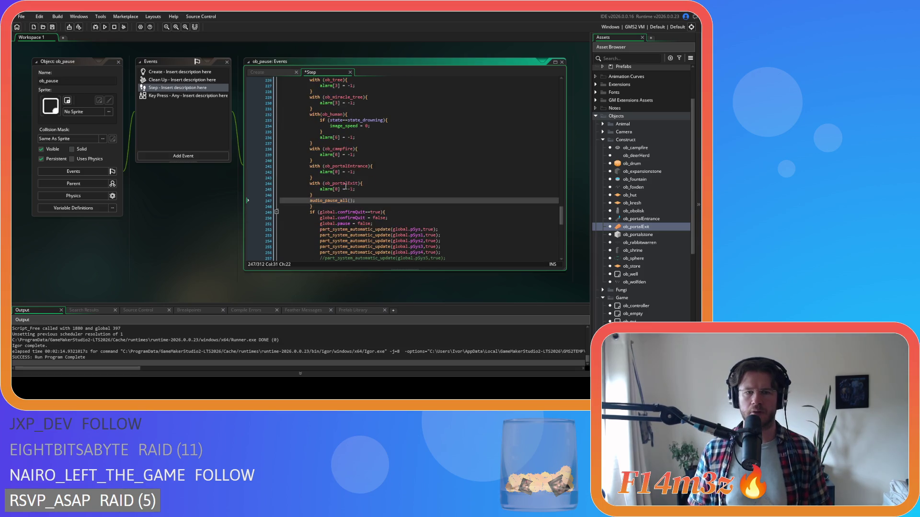
{"action": "mouse_move", "coordinate": [359, 200]}
{"action": "left_mouse_down"}
{"action": "mouse_move", "coordinate": [292, 201]}
{"action": "mouse_move", "coordinate": [281, 153]}
{"action": "left_mouse_up"}
{"action": "key", "text": "Tab"}
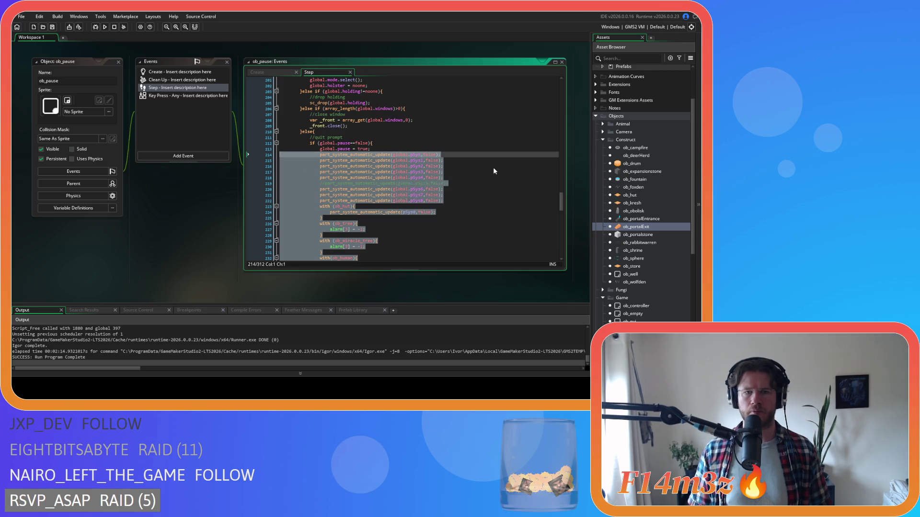
{"action": "left_click", "coordinate": [493, 168]}
{"action": "scroll", "coordinate": [493, 167], "scroll_direction": "down", "scroll_amount": 8}
{"action": "key", "text": "ctrl+s"}
{"action": "scroll", "coordinate": [493, 171], "scroll_direction": "down", "scroll_amount": 10}
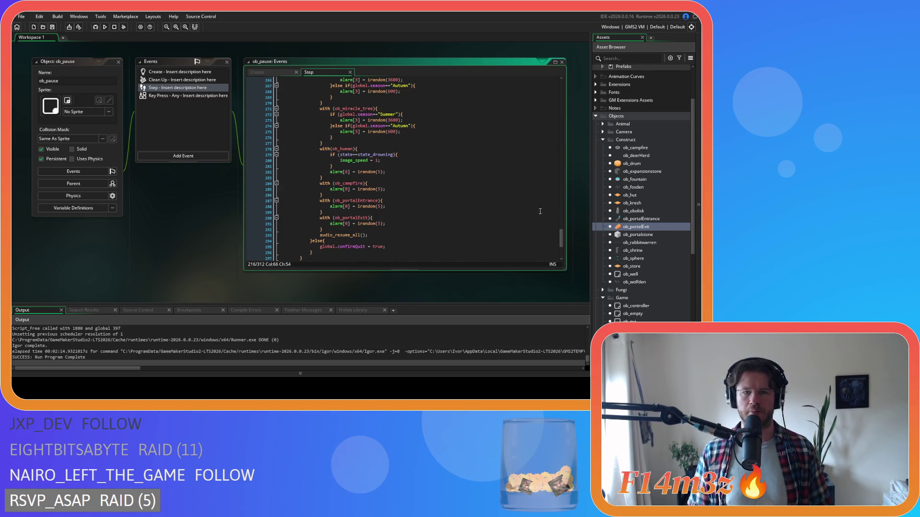
- Review the ob_pause Step code, including the ob_portalEntrance reference on line 47
{"action": "mouse_move", "coordinate": [563, 243]}
{"action": "left_mouse_down"}
{"action": "mouse_move", "coordinate": [539, 86]}
{"action": "mouse_move", "coordinate": [539, 215]}
{"action": "mouse_move", "coordinate": [533, 76]}
{"action": "left_mouse_up"}
{"action": "left_click", "coordinate": [491, 137]}
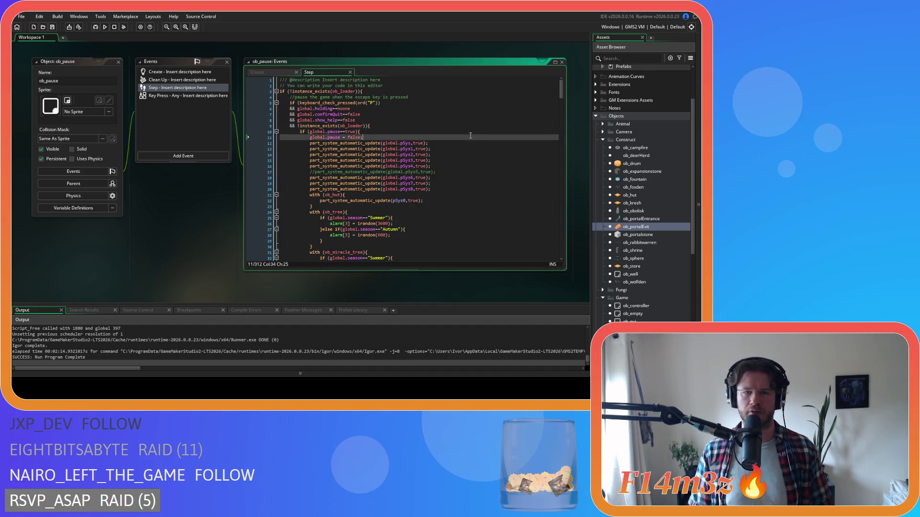
{"action": "left_click", "coordinate": [457, 184]}
{"action": "scroll", "coordinate": [457, 183], "scroll_direction": "down", "scroll_amount": 5}
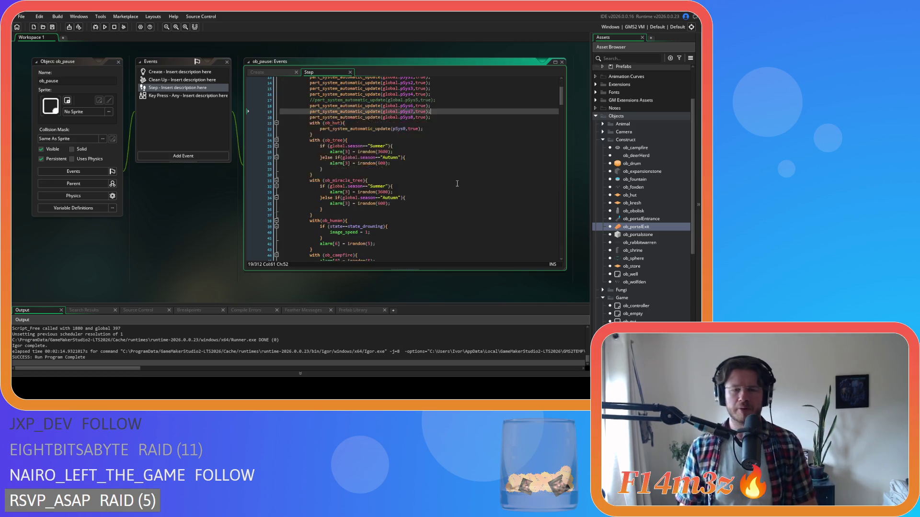
{"action": "scroll", "coordinate": [457, 184], "scroll_direction": "down", "scroll_amount": 3}
{"action": "left_click", "coordinate": [421, 166]}
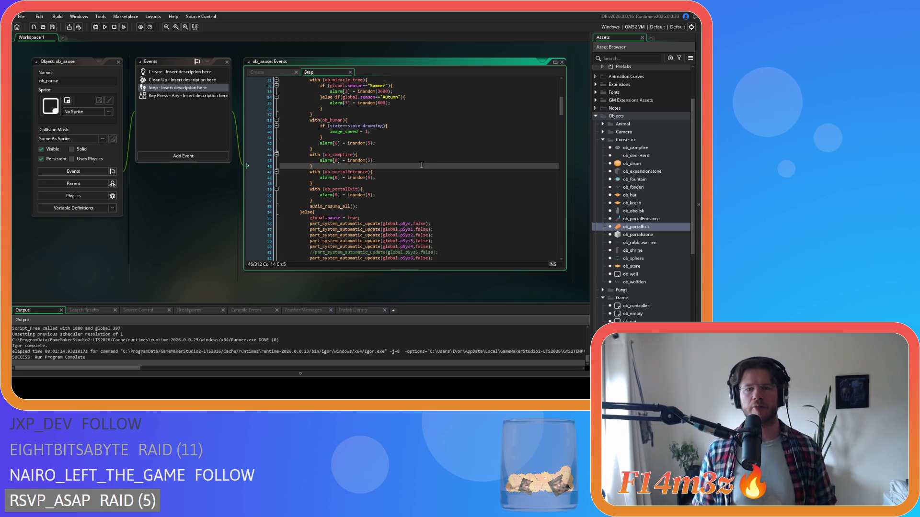
{"action": "left_click_drag", "start_coordinate": [350, 171], "coordinate": [366, 172]}
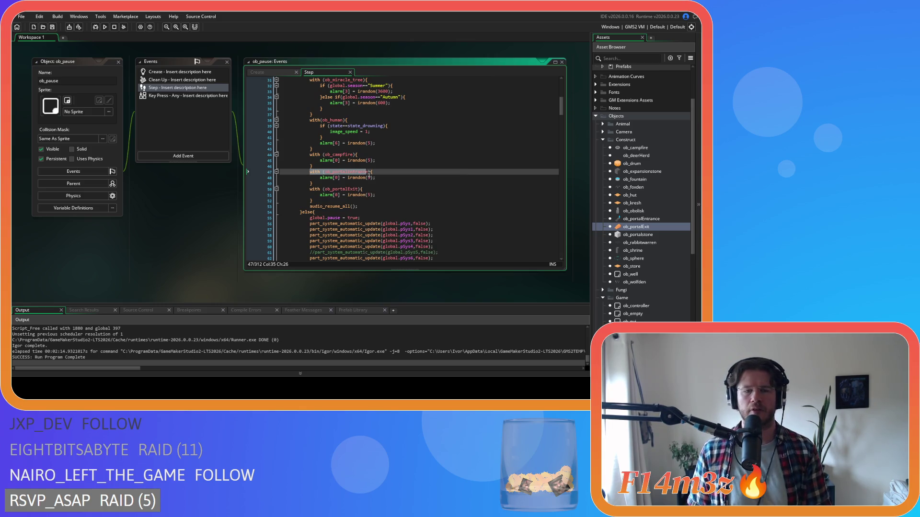
{"action": "left_click", "coordinate": [393, 181]}
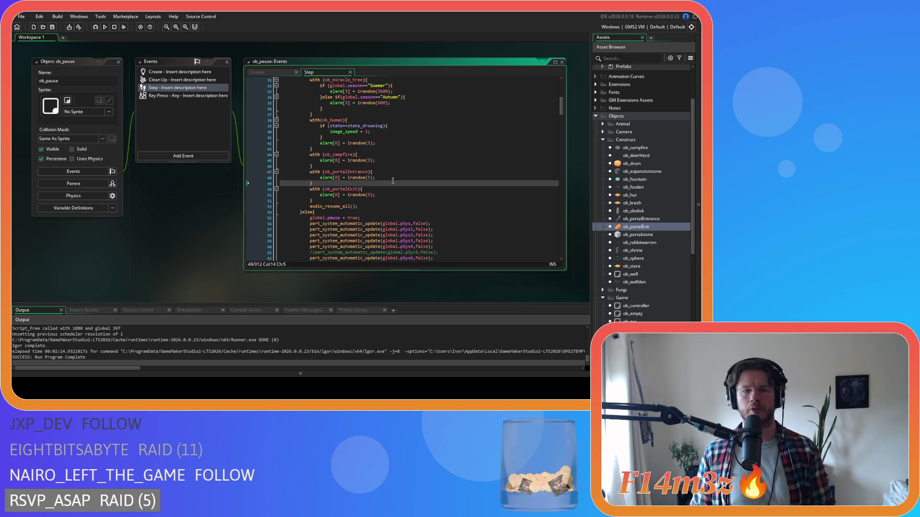
- Build and run the game with F5, then switch to the running game window
{"action": "key", "text": "F5"}
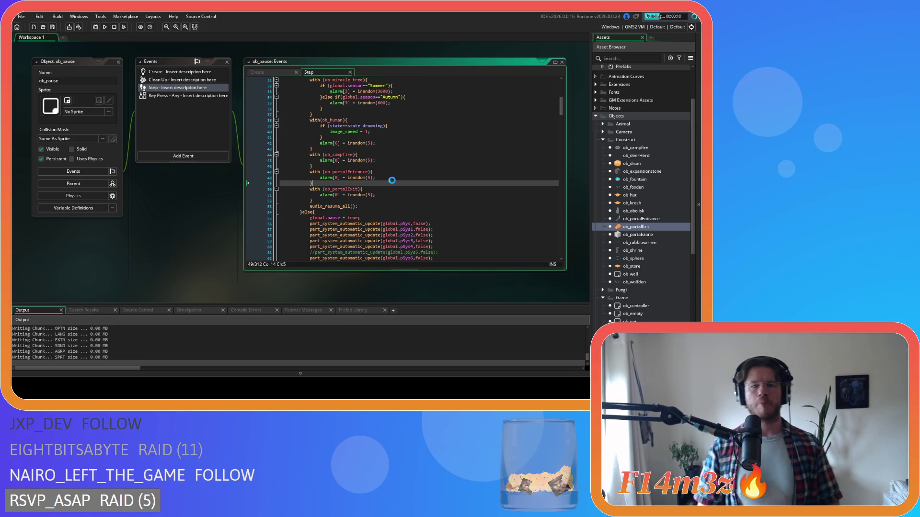
{"action": "scroll", "coordinate": [398, 178], "scroll_direction": "down", "scroll_amount": 10}
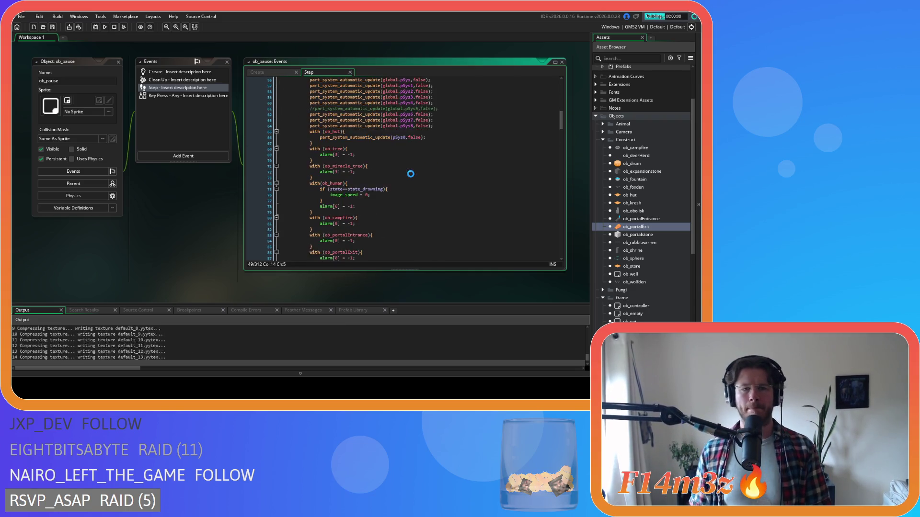
{"action": "scroll", "coordinate": [411, 174], "scroll_direction": "down", "scroll_amount": 3}
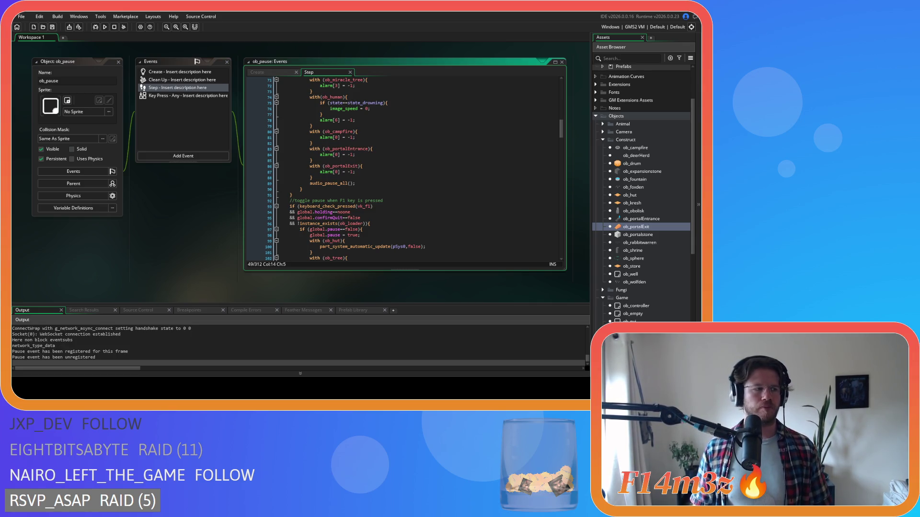
{"action": "key", "text": "alt+Tab"}
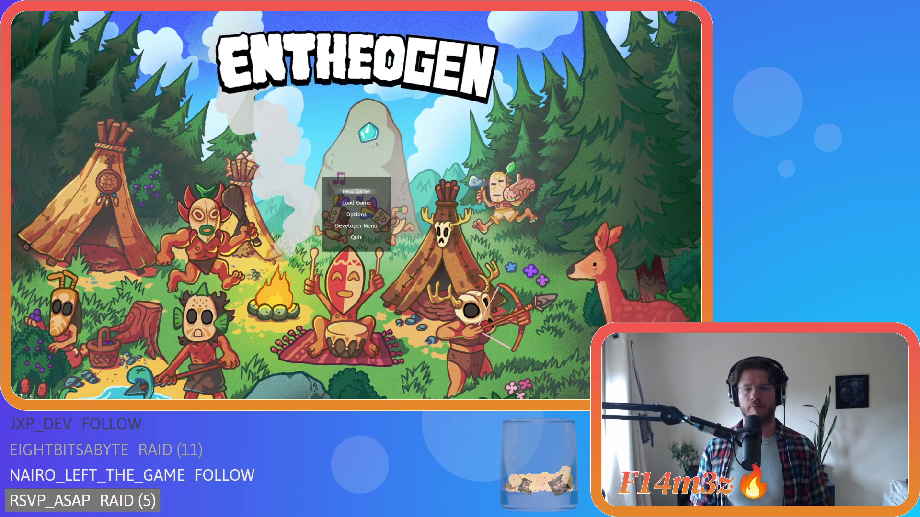
- Choose Load Game from the title menu to load the saved world
{"action": "key", "text": "Down"}
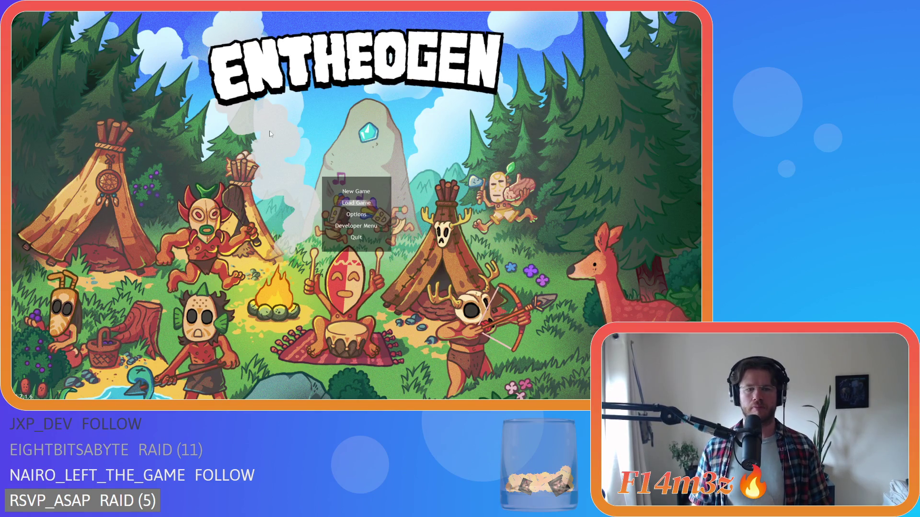
{"action": "key", "text": "Return"}
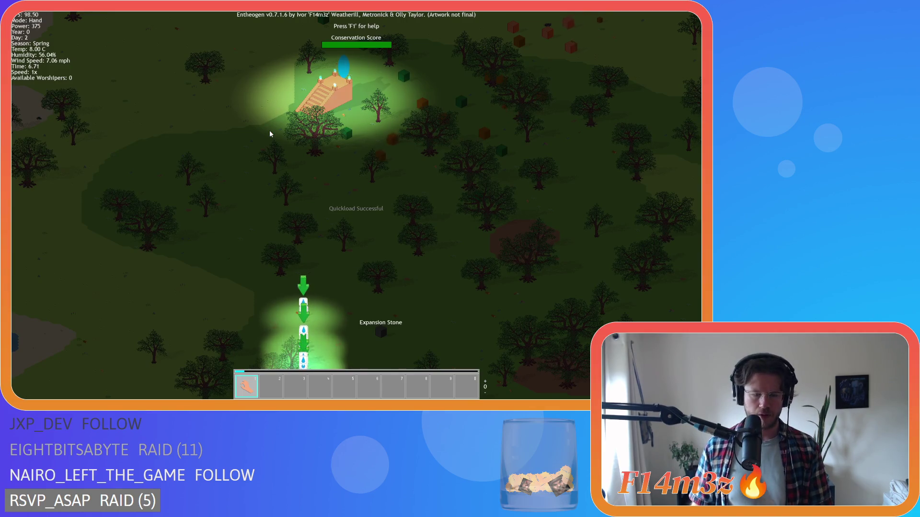
{"action": "scroll", "coordinate": [270, 130], "scroll_direction": "up", "scroll_amount": 2}
{"action": "scroll", "coordinate": [258, 201], "scroll_direction": "up", "scroll_amount": 2}
- Pause the game, pan and zoom around to check the portals stay frozen, then request to quit
{"action": "key", "text": "space"}
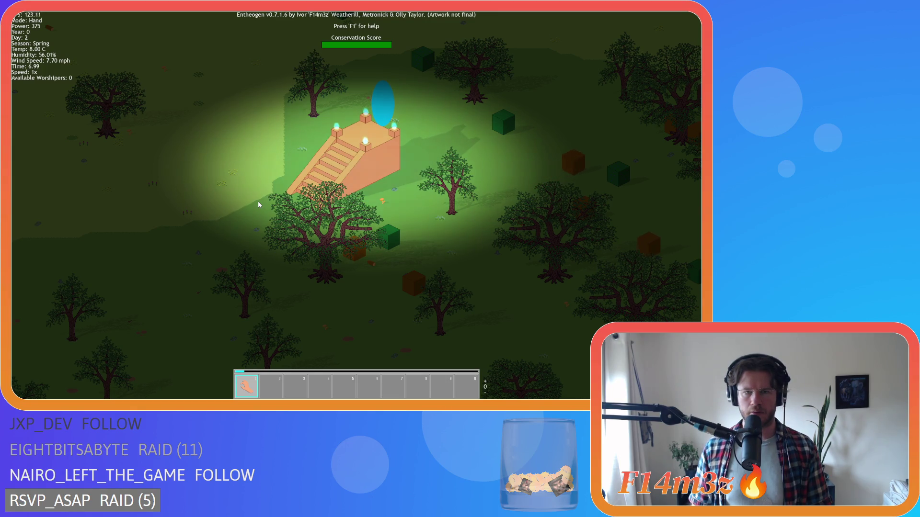
{"action": "scroll", "coordinate": [258, 201], "scroll_direction": "down", "scroll_amount": 5}
{"action": "scroll", "coordinate": [261, 229], "scroll_direction": "up", "scroll_amount": 8}
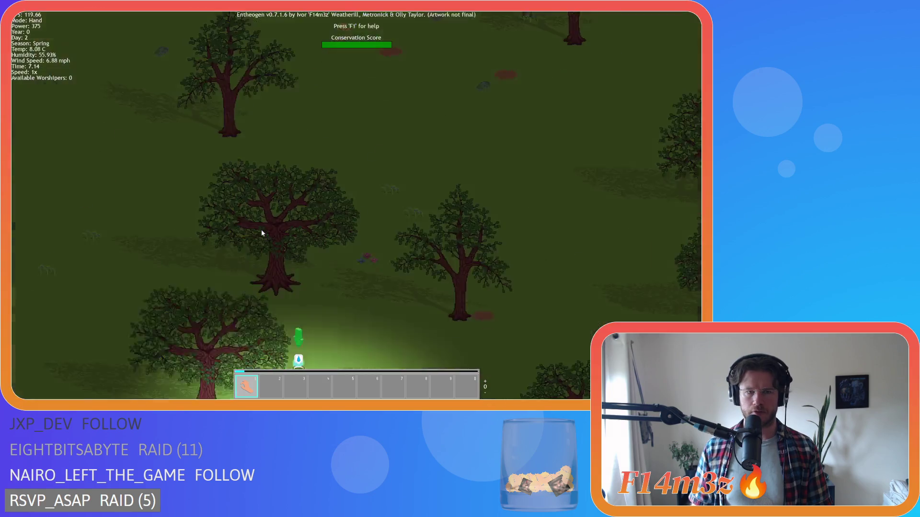
{"action": "scroll", "coordinate": [260, 229], "scroll_direction": "down", "scroll_amount": 5}
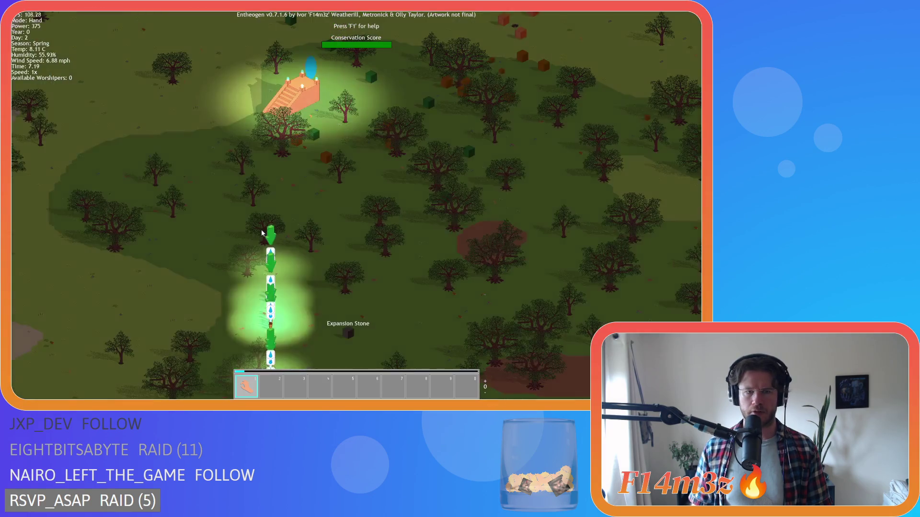
{"action": "scroll", "coordinate": [260, 229], "scroll_direction": "up", "scroll_amount": 5}
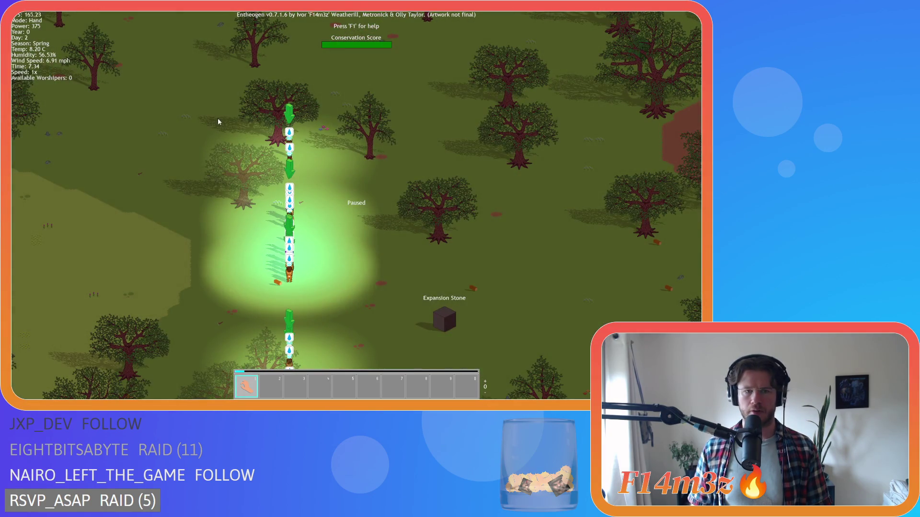
{"action": "key", "text": "s"}
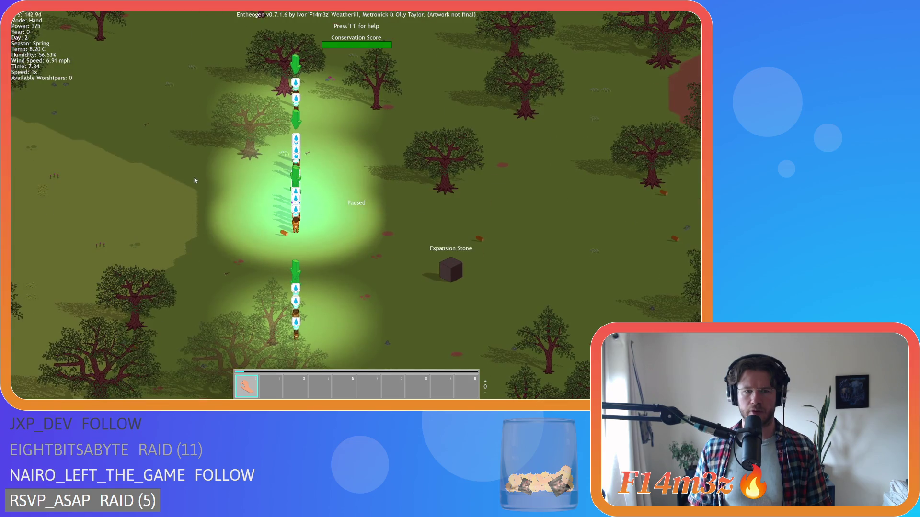
{"action": "key", "text": "w"}
{"action": "scroll", "coordinate": [188, 167], "scroll_direction": "down", "scroll_amount": 5}
{"action": "scroll", "coordinate": [171, 257], "scroll_direction": "up", "scroll_amount": 5}
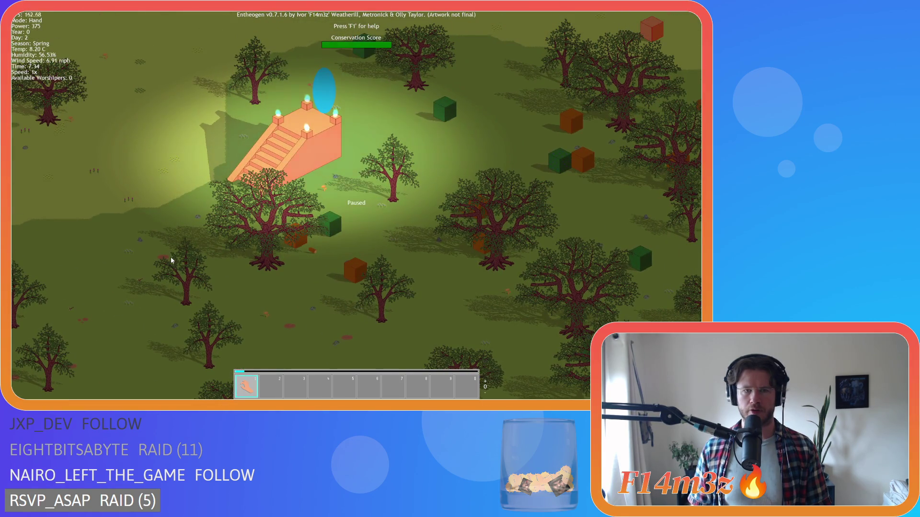
{"action": "scroll", "coordinate": [183, 240], "scroll_direction": "down", "scroll_amount": 5}
{"action": "scroll", "coordinate": [185, 232], "scroll_direction": "up", "scroll_amount": 5}
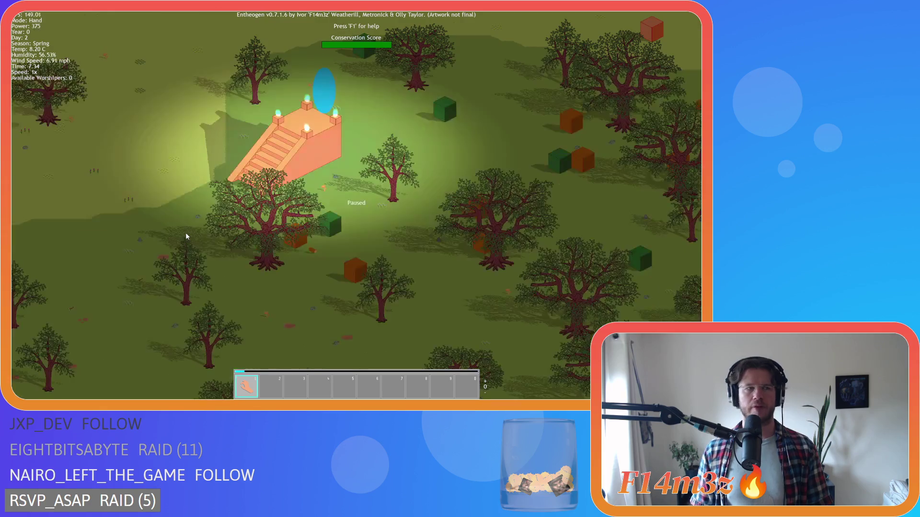
{"action": "key", "text": "Escape"}
- Confirm quitting the game and open the ob_lighting object's Draw event code
{"action": "key", "text": "y"}
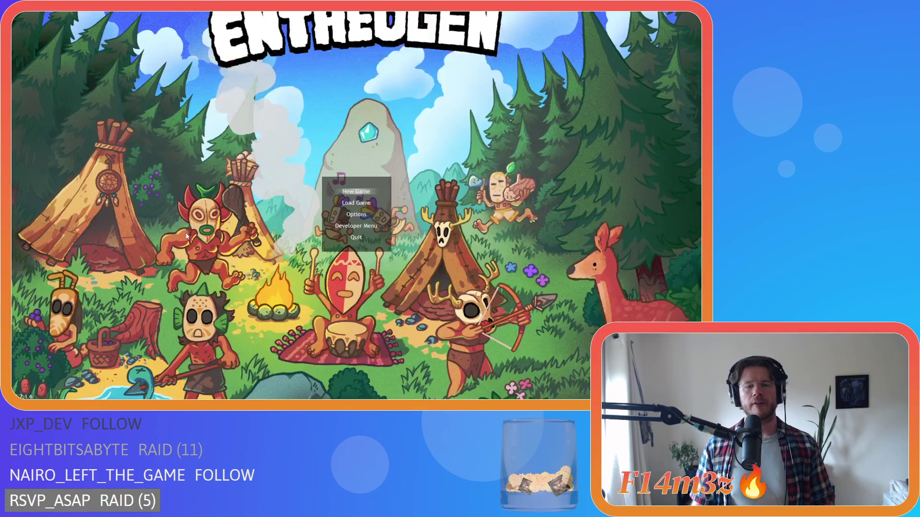
{"action": "scroll", "coordinate": [640, 236], "scroll_direction": "down", "scroll_amount": 7}
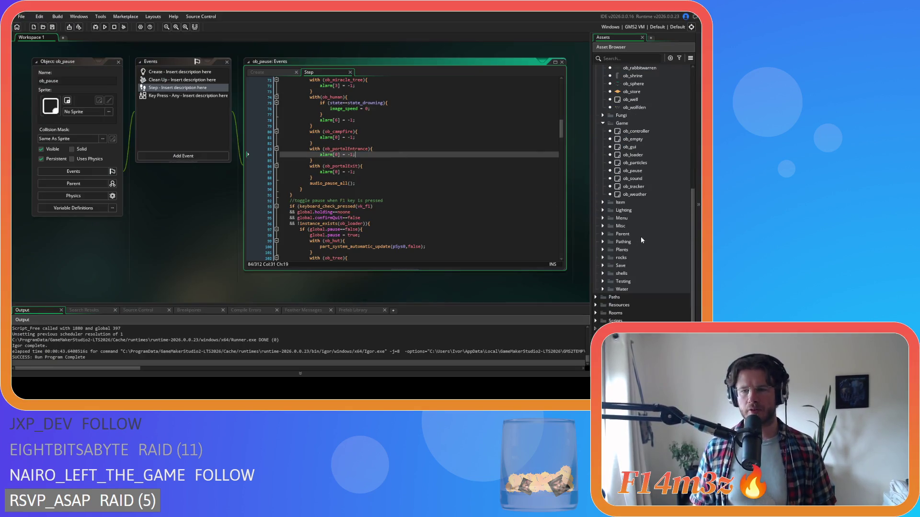
{"action": "left_click", "coordinate": [604, 211]}
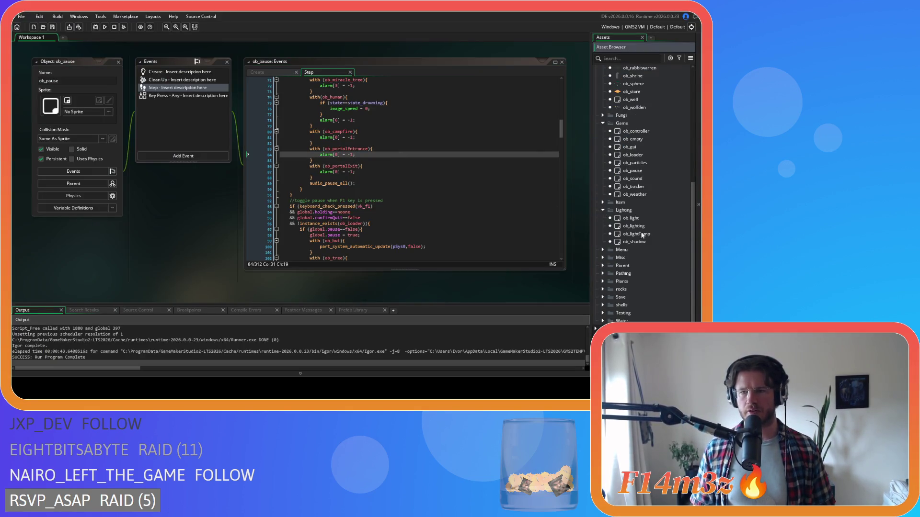
{"action": "double_click", "coordinate": [634, 226]}
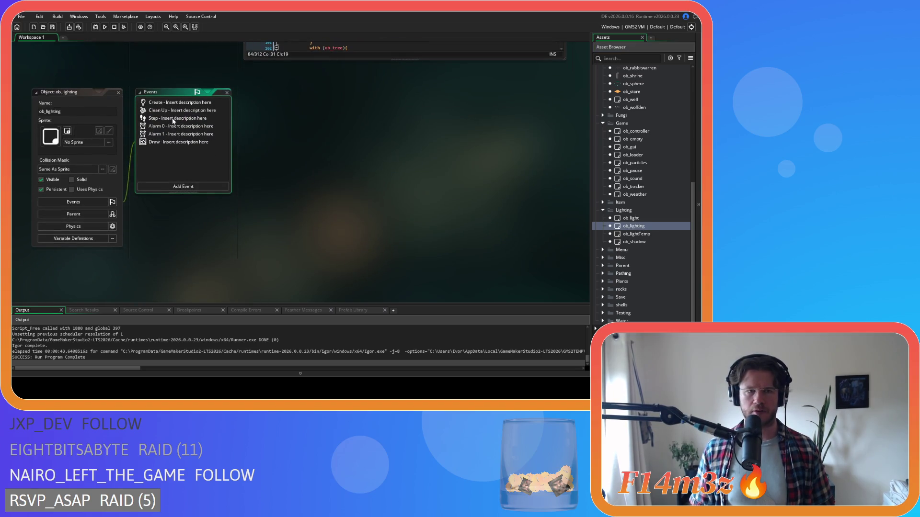
{"action": "double_click", "coordinate": [178, 142]}
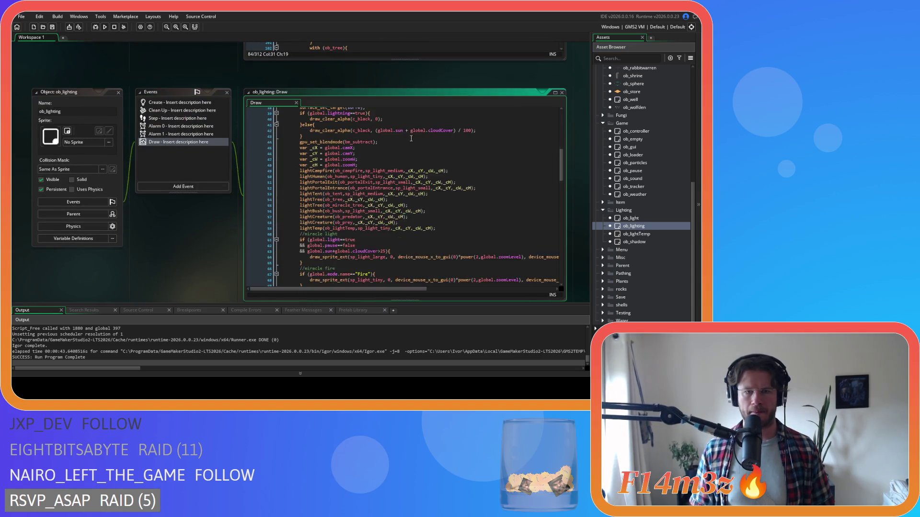
- Open and read the sc_lightPortalExit script called from the Draw code, then open ob_portalExit
{"action": "scroll", "coordinate": [411, 138], "scroll_direction": "down", "scroll_amount": 1}
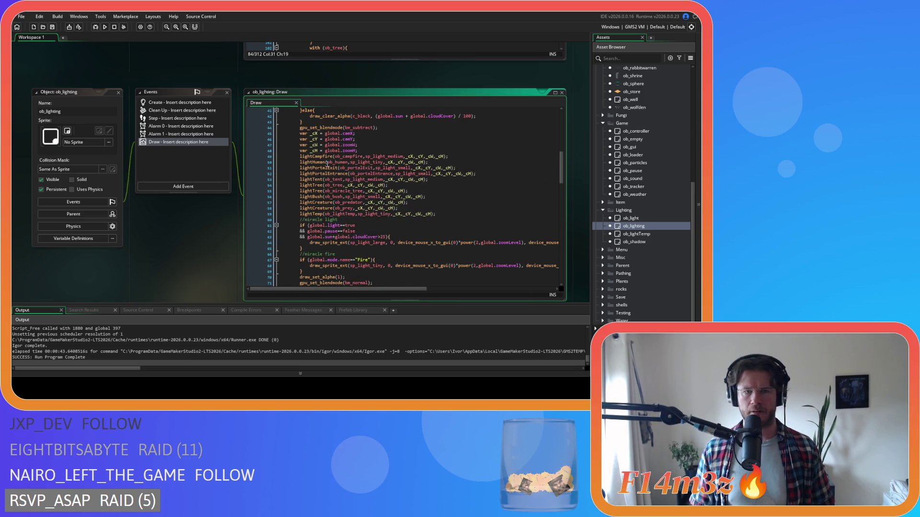
{"action": "scroll", "coordinate": [332, 202], "scroll_direction": "down", "scroll_amount": 7}
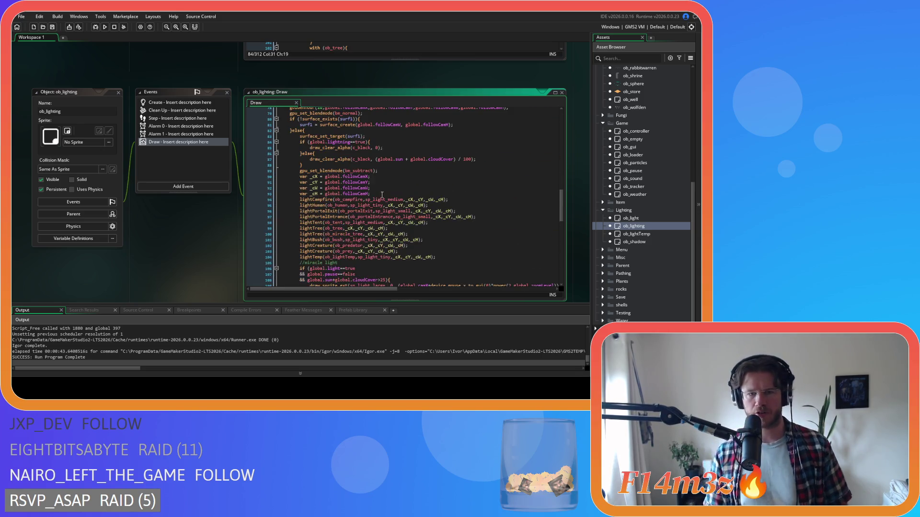
{"action": "scroll", "coordinate": [382, 195], "scroll_direction": "up", "scroll_amount": 7}
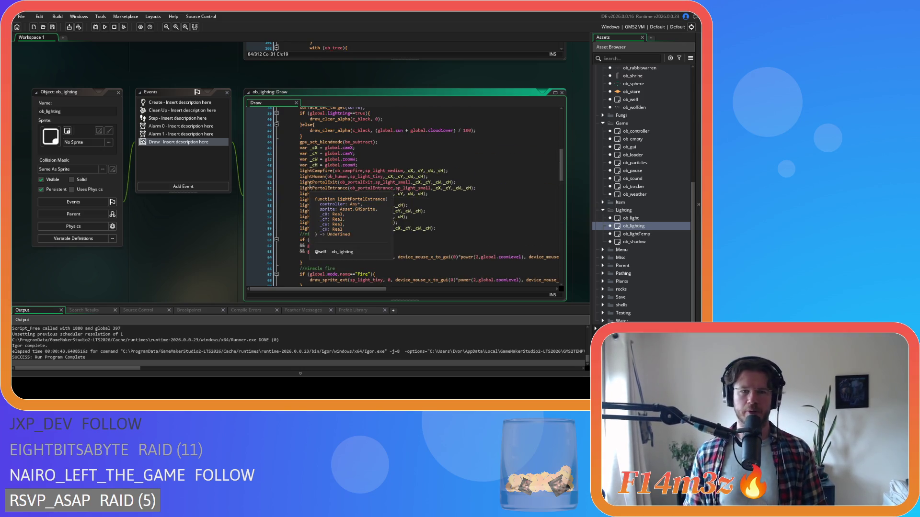
{"action": "middle_click", "coordinate": [326, 185]}
{"action": "scroll", "coordinate": [453, 136], "scroll_direction": "down", "scroll_amount": 10}
{"action": "scroll", "coordinate": [453, 136], "scroll_direction": "up", "scroll_amount": 12}
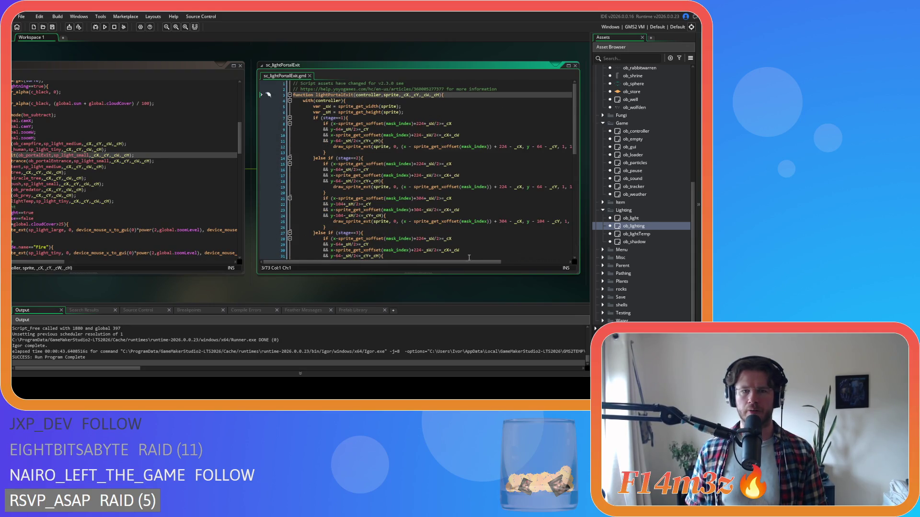
{"action": "mouse_move", "coordinate": [457, 263]}
{"action": "left_mouse_down"}
{"action": "mouse_move", "coordinate": [548, 264]}
{"action": "mouse_move", "coordinate": [530, 256]}
{"action": "left_mouse_up"}
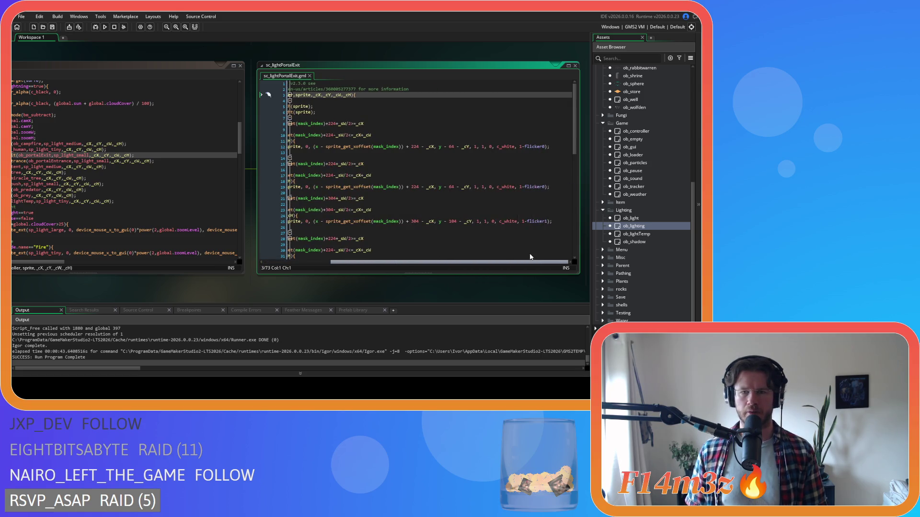
{"action": "scroll", "coordinate": [529, 257], "scroll_direction": "left", "scroll_amount": 5}
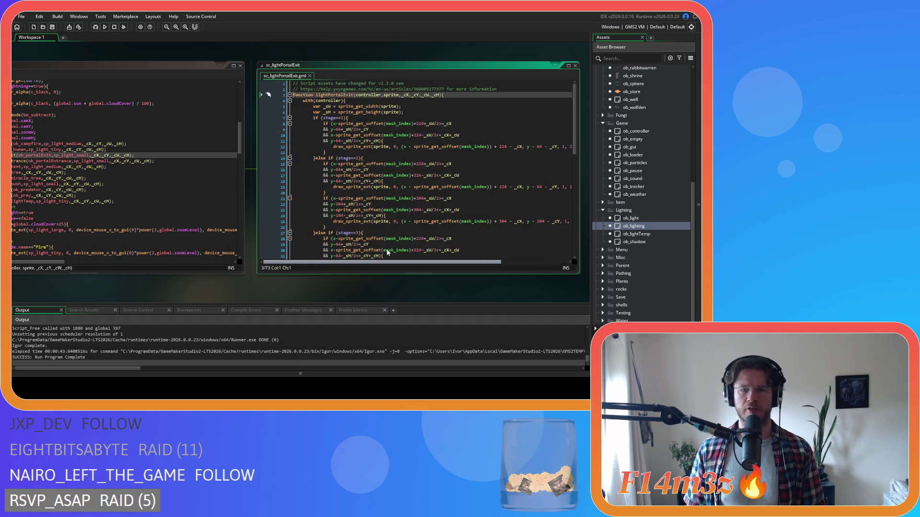
{"action": "scroll", "coordinate": [501, 245], "scroll_direction": "right", "scroll_amount": 4}
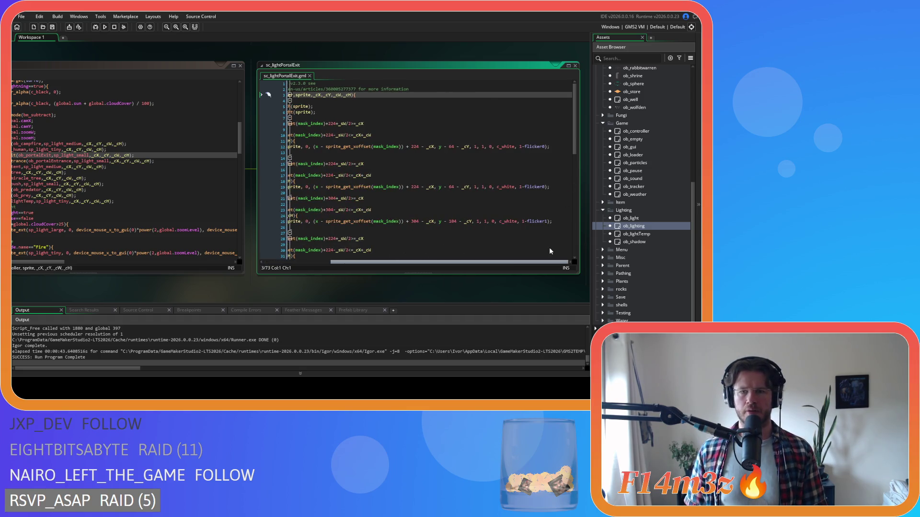
{"action": "scroll", "coordinate": [549, 247], "scroll_direction": "down", "scroll_amount": 3}
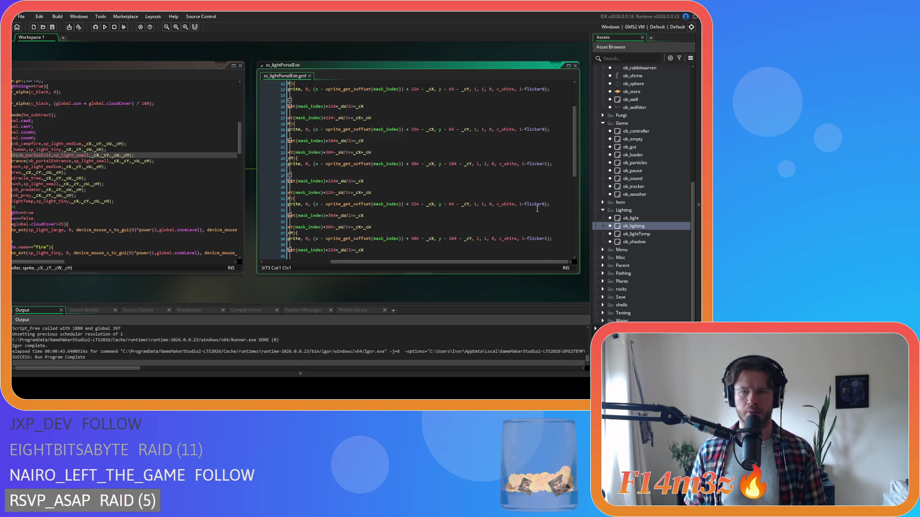
{"action": "scroll", "coordinate": [517, 288], "scroll_direction": "up", "scroll_amount": 2}
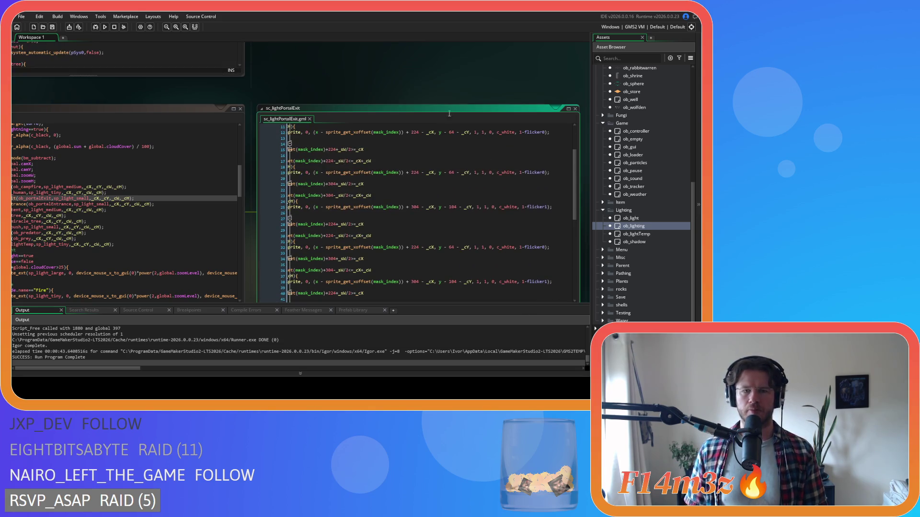
{"action": "scroll", "coordinate": [403, 68], "scroll_direction": "down", "scroll_amount": 2}
{"action": "scroll", "coordinate": [639, 202], "scroll_direction": "up", "scroll_amount": 8}
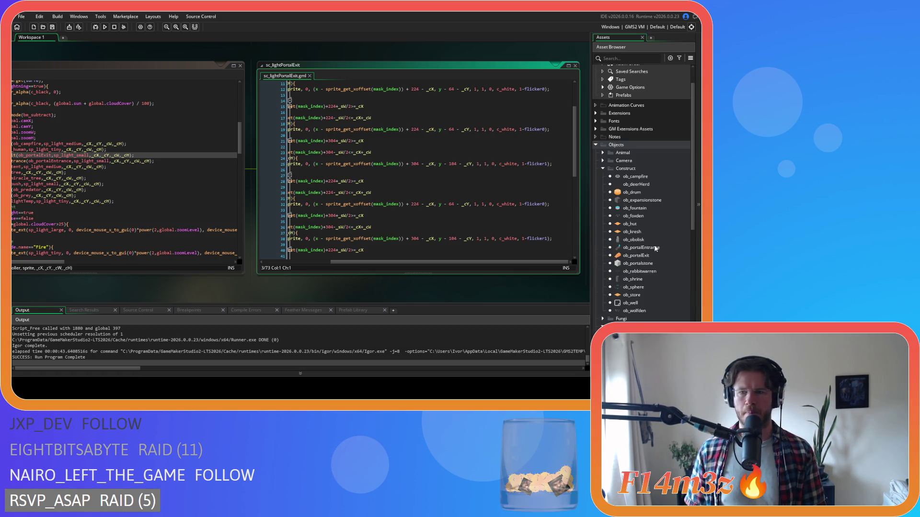
{"action": "double_click", "coordinate": [651, 255]}
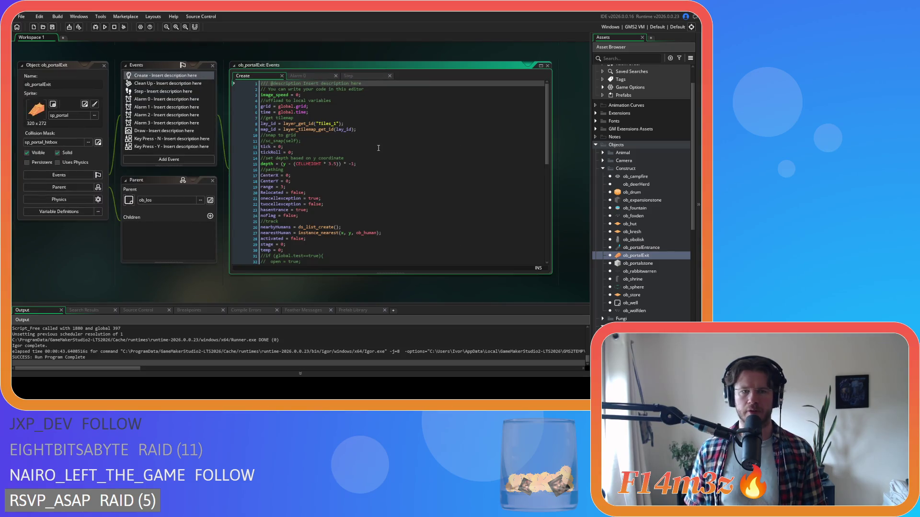
- Inspect ob_portalExit's Alarm 0 flicker code and its Alarm 1 event
{"action": "left_click", "coordinate": [312, 75]}
{"action": "left_click", "coordinate": [279, 95]}
{"action": "left_click_drag", "start_coordinate": [280, 96], "coordinate": [283, 96]}
{"action": "left_click", "coordinate": [308, 105]}
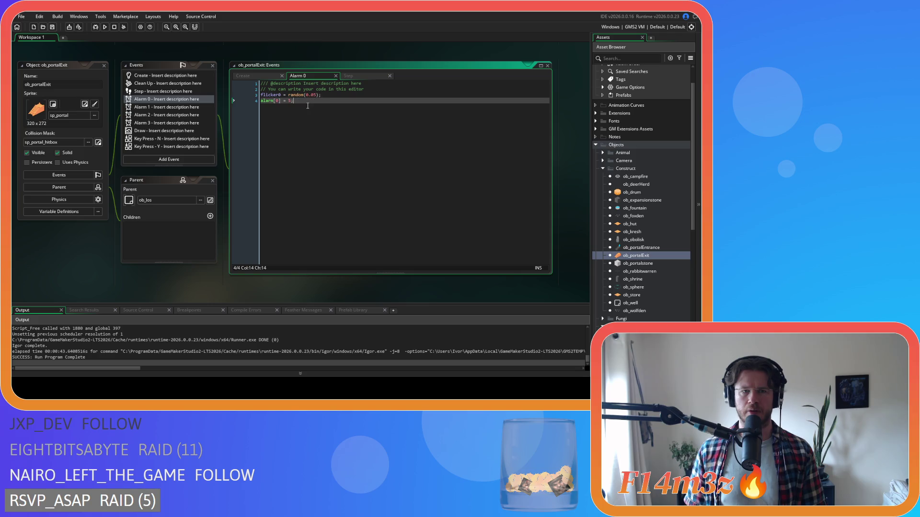
{"action": "left_click", "coordinate": [152, 109]}
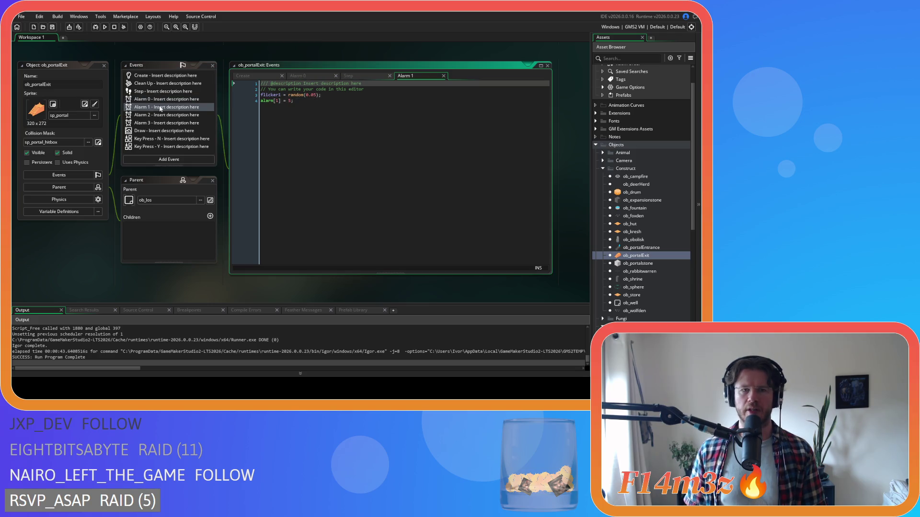
{"action": "left_click_drag", "start_coordinate": [406, 75], "coordinate": [350, 75]}
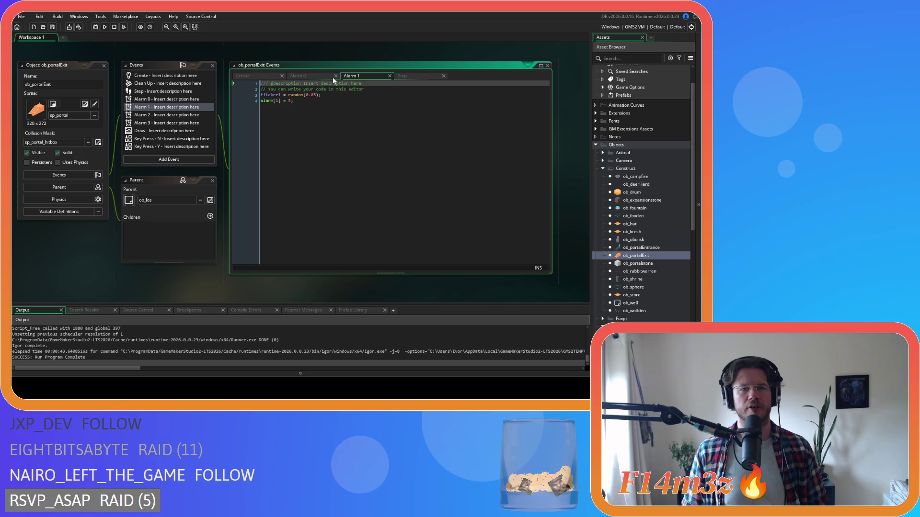
- Close the alarm tabs and the ob_portalExit and ob_lighting windows, bringing ob_pause's Step code into view
{"action": "left_click", "coordinate": [335, 75]}
{"action": "left_click", "coordinate": [335, 76]}
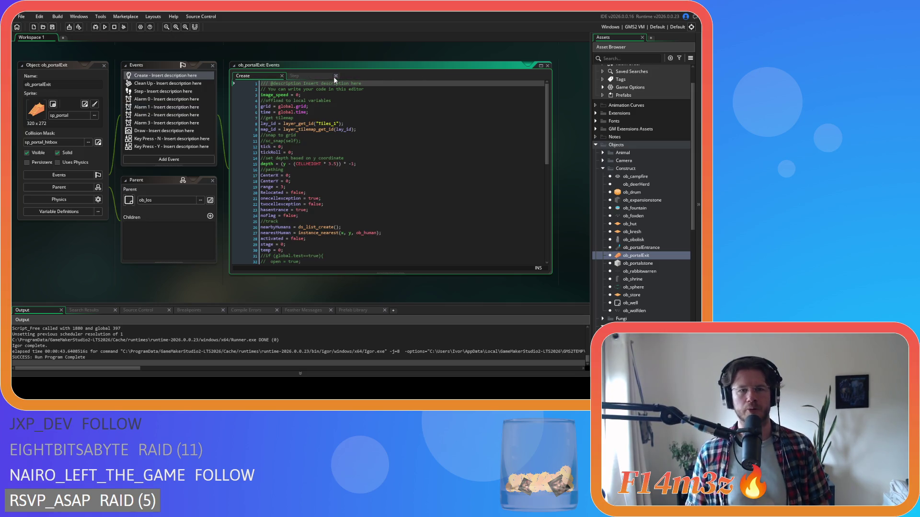
{"action": "left_click", "coordinate": [103, 66]}
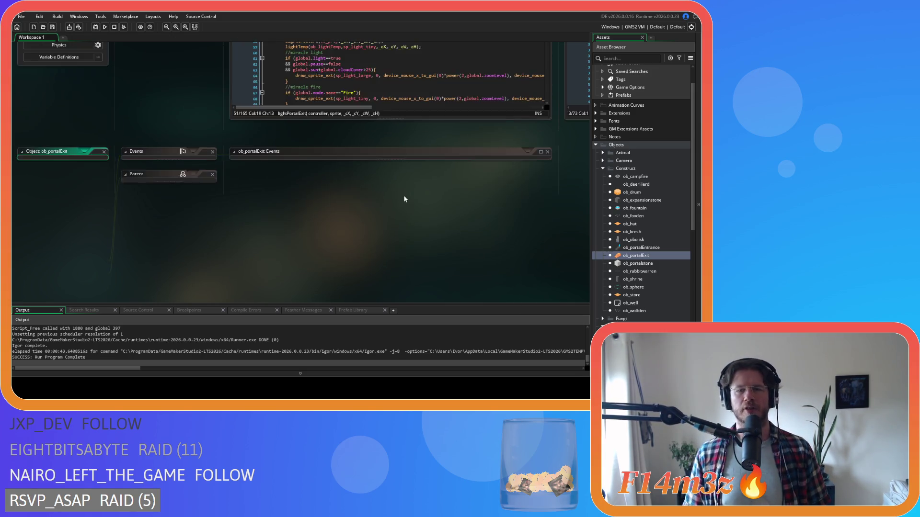
{"action": "mouse_move", "coordinate": [314, 247]}
{"action": "left_mouse_down"}
{"action": "mouse_move", "coordinate": [190, 248]}
{"action": "mouse_move", "coordinate": [324, 300]}
{"action": "left_mouse_up"}
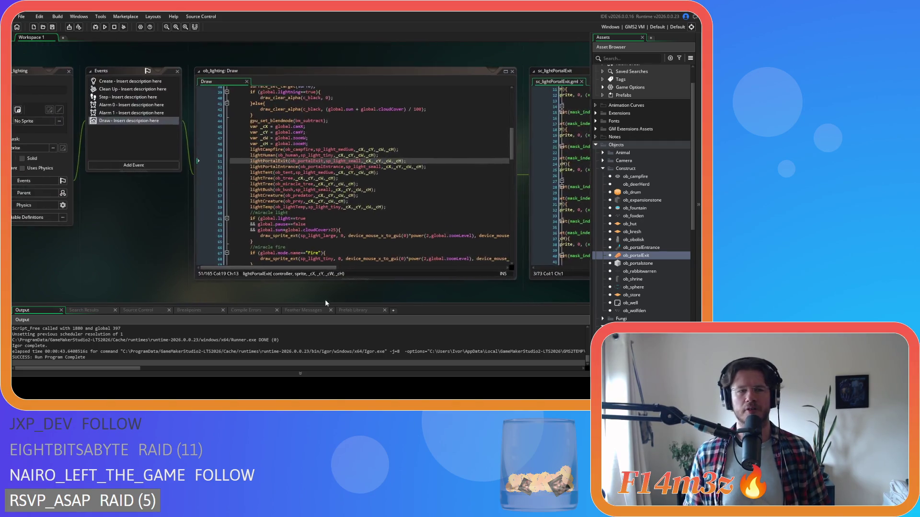
{"action": "left_click_drag", "start_coordinate": [107, 204], "coordinate": [216, 214]}
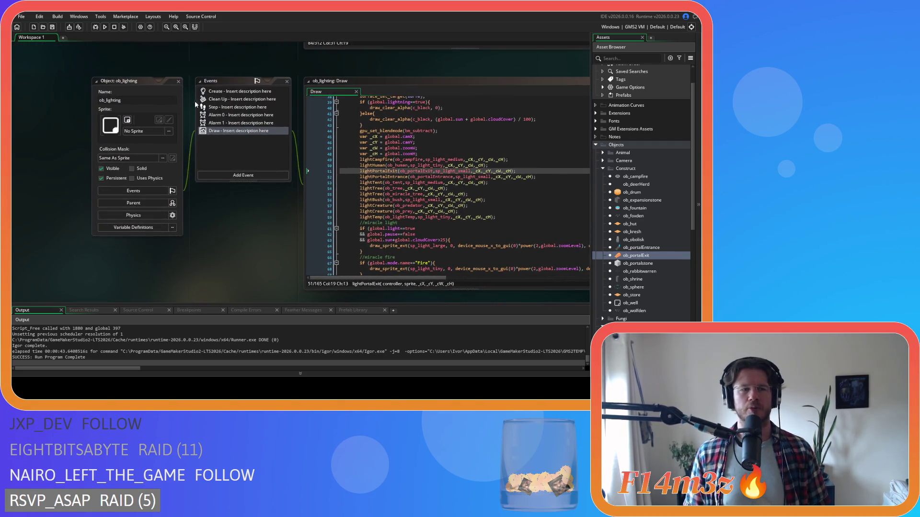
{"action": "left_click", "coordinate": [177, 80]}
{"action": "double_click", "coordinate": [650, 257]}
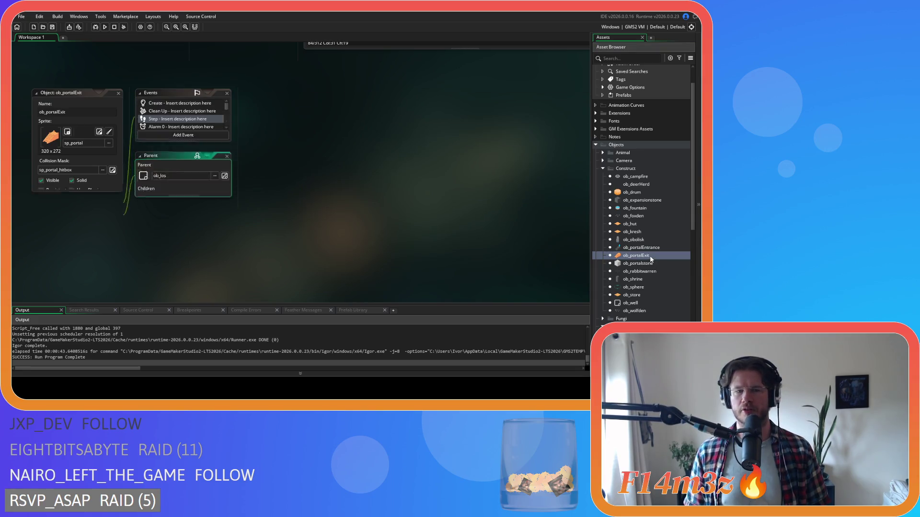
{"action": "left_click", "coordinate": [118, 93]}
{"action": "left_click_drag", "start_coordinate": [254, 231], "coordinate": [137, 189]}
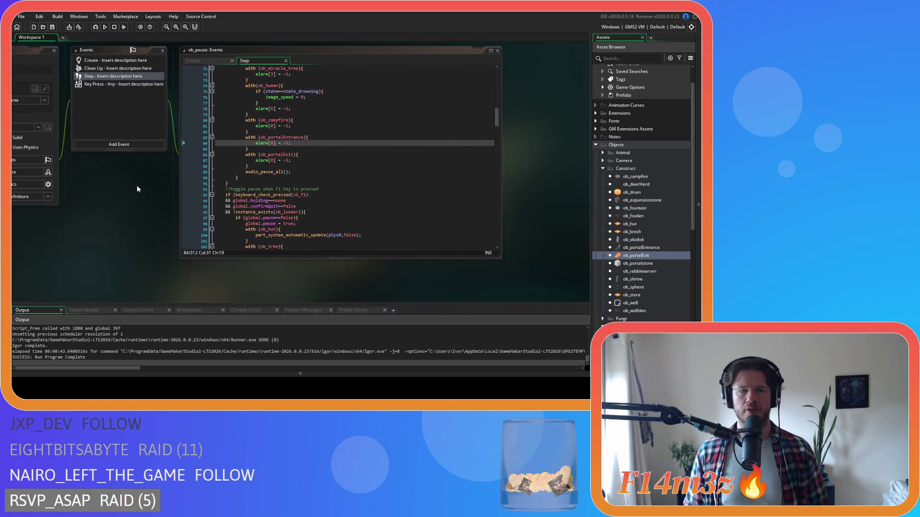
- Duplicate ob_portalEntrance's pause alarm line into four lines numbered for alarms 0–3
{"action": "left_click", "coordinate": [302, 143]}
{"action": "key", "text": "ctrl+d"}
{"action": "key", "text": "ctrl+d"}
{"action": "key", "text": "ctrl+d"}
{"action": "double_click", "coordinate": [272, 149]}
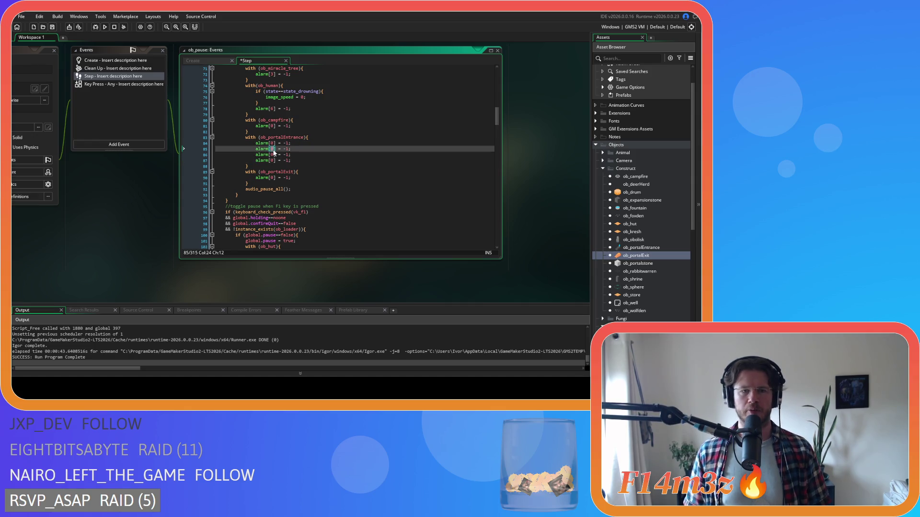
{"action": "type", "text": "2"}
{"action": "double_click", "coordinate": [272, 155]}
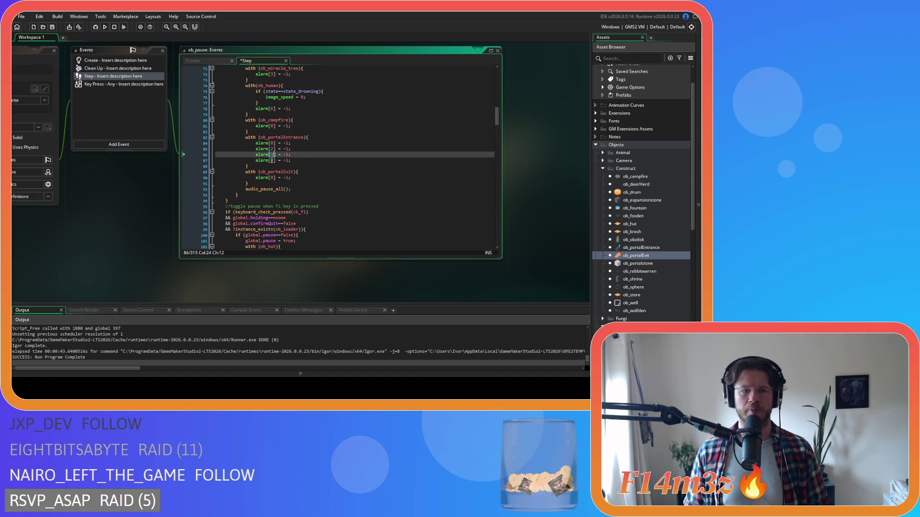
{"action": "type", "text": "3"}
{"action": "double_click", "coordinate": [273, 149]}
{"action": "double_click", "coordinate": [272, 155]}
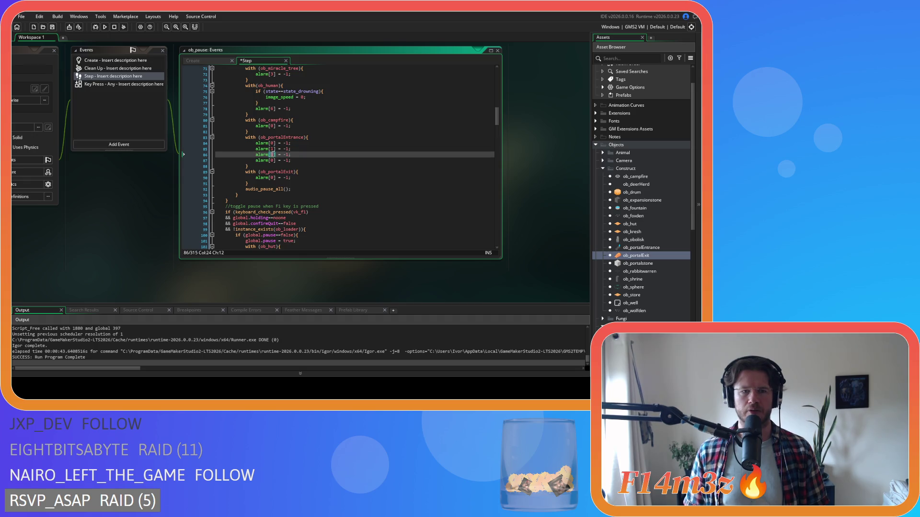
{"action": "double_click", "coordinate": [272, 160]}
{"action": "type", "text": "3"}
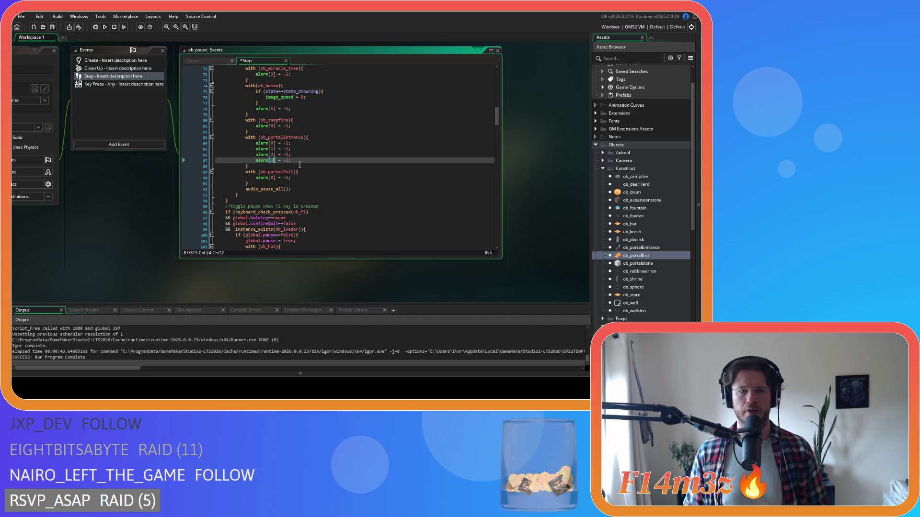
- Copy the four pause alarm lines into ob_portalExit's block and save the Step event
{"action": "left_click_drag", "start_coordinate": [291, 161], "coordinate": [255, 143]}
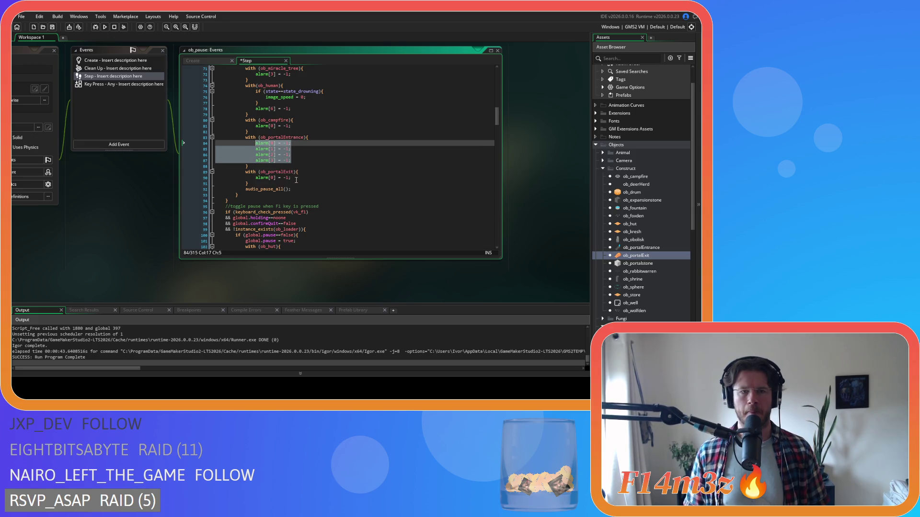
{"action": "key", "text": "ctrl+c"}
{"action": "left_click_drag", "start_coordinate": [296, 180], "coordinate": [256, 178]}
{"action": "key", "text": "ctrl+v"}
{"action": "key", "text": "ctrl+s"}
- Expand ob_portalExit's resume alarm line into four irandom(5) lines for alarms 0–3
{"action": "scroll", "coordinate": [330, 204], "scroll_direction": "up", "scroll_amount": 3}
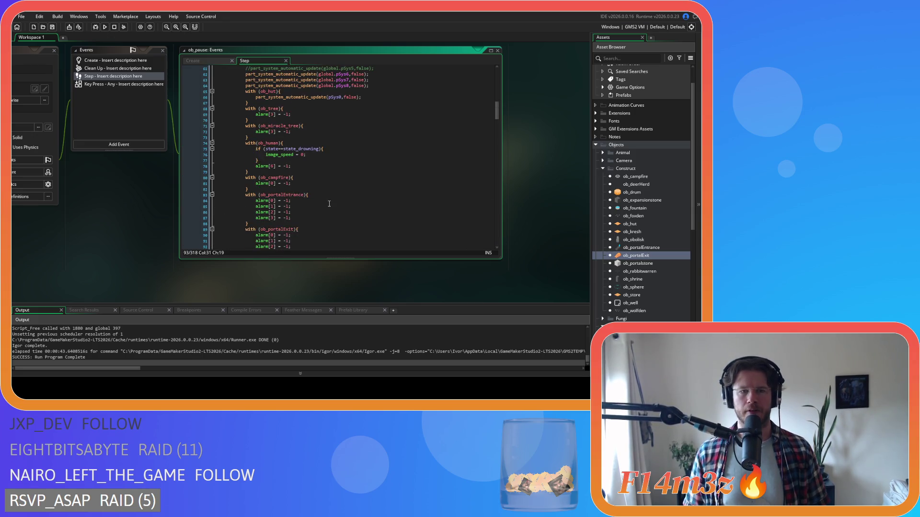
{"action": "scroll", "coordinate": [329, 204], "scroll_direction": "down", "scroll_amount": 10}
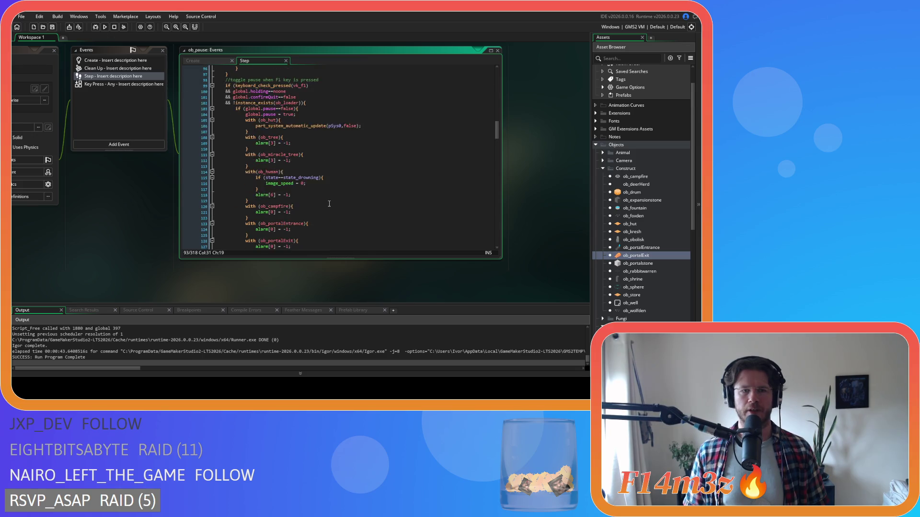
{"action": "scroll", "coordinate": [329, 203], "scroll_direction": "up", "scroll_amount": 10}
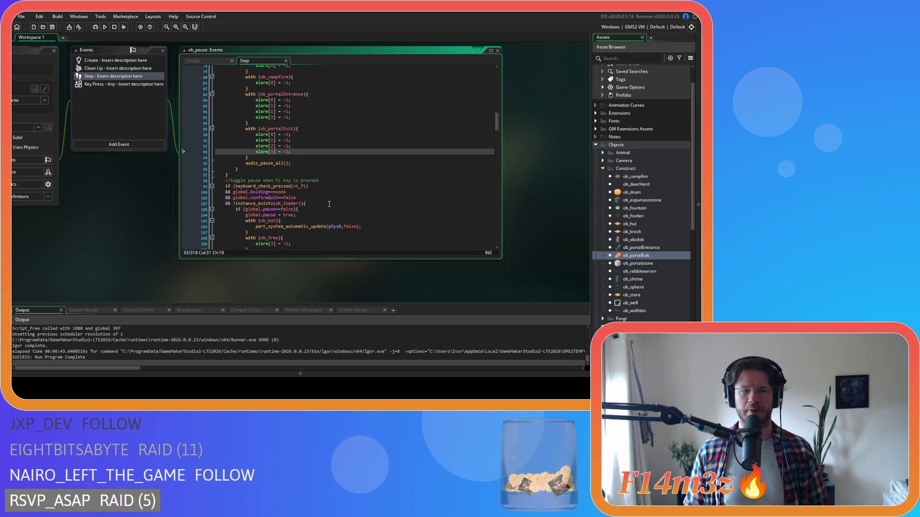
{"action": "scroll", "coordinate": [329, 204], "scroll_direction": "down", "scroll_amount": 2}
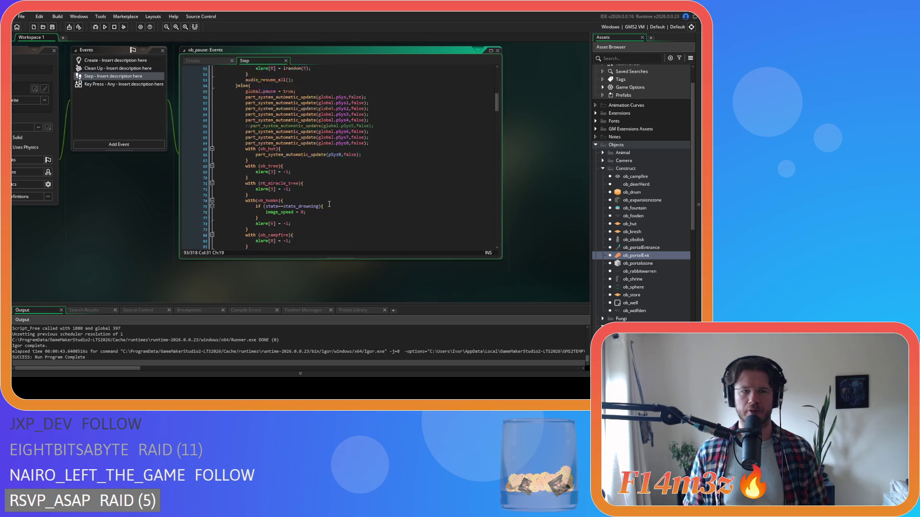
{"action": "scroll", "coordinate": [329, 203], "scroll_direction": "up", "scroll_amount": 2}
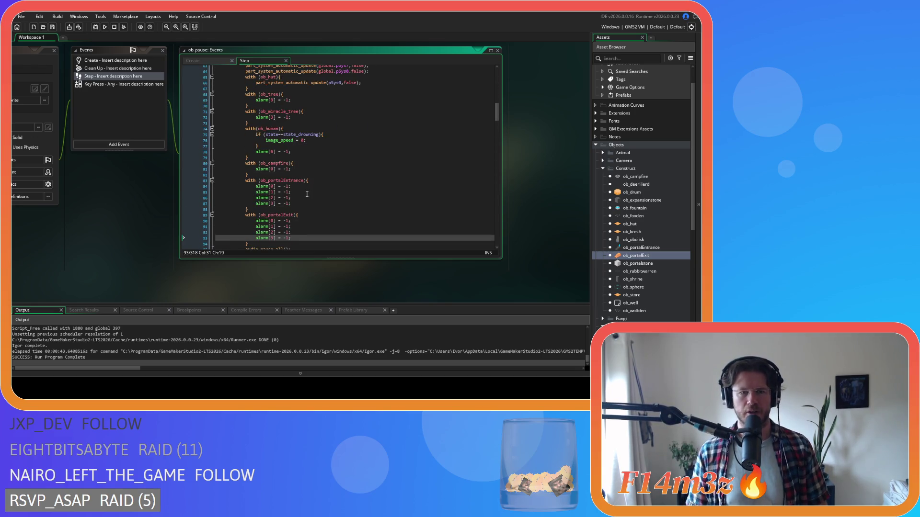
{"action": "scroll", "coordinate": [318, 204], "scroll_direction": "up", "scroll_amount": 12}
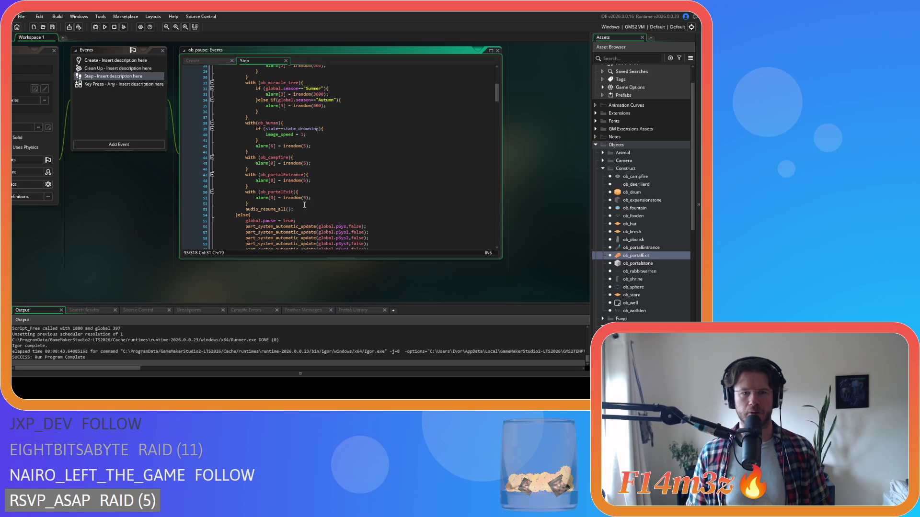
{"action": "left_click", "coordinate": [324, 198]}
{"action": "key", "text": "ctrl+d"}
{"action": "key", "text": "ctrl+d"}
{"action": "key", "text": "ctrl+d"}
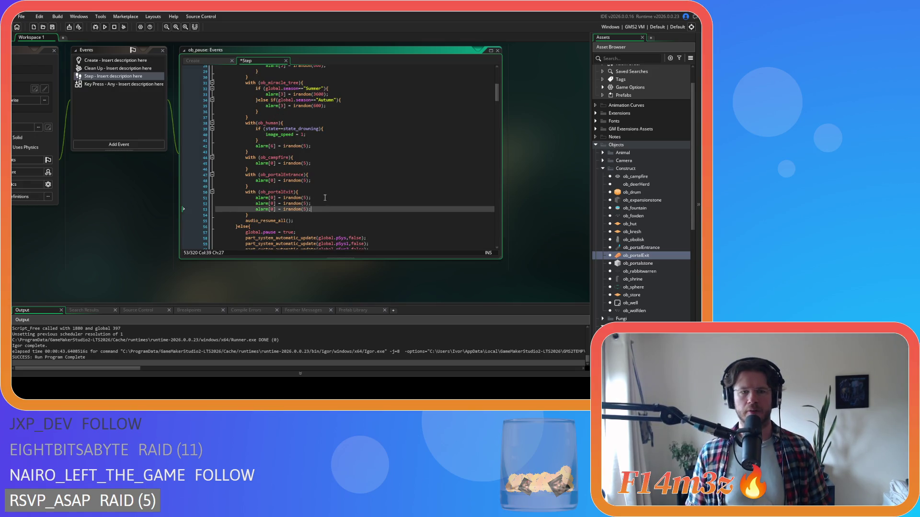
{"action": "double_click", "coordinate": [271, 204]}
{"action": "type", "text": "1"}
{"action": "double_click", "coordinate": [271, 210]}
{"action": "type", "text": "2"}
{"action": "double_click", "coordinate": [272, 216]}
- Replace ob_portalEntrance's single resume alarm line with the four copied resume lines and review them
{"action": "key", "text": "End"}
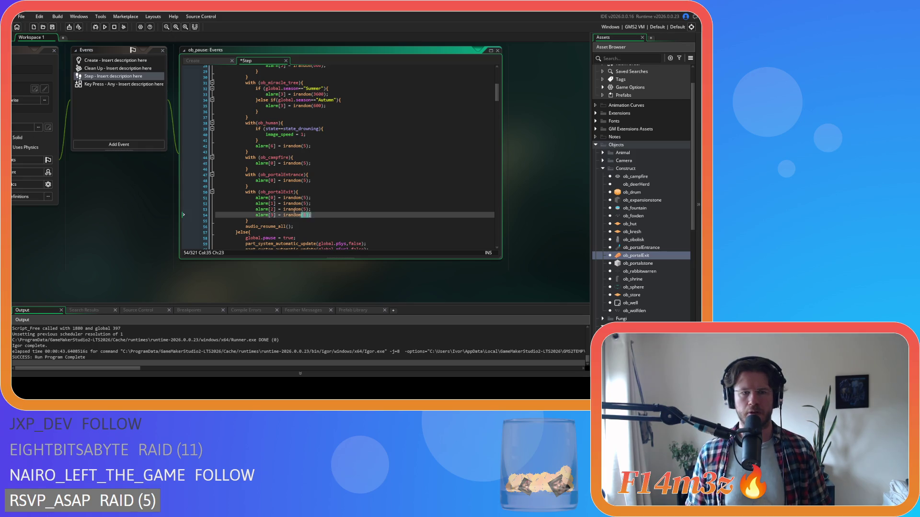
{"action": "key", "text": "shift+Up"}
{"action": "key", "text": "shift+Up"}
{"action": "key", "text": "shift+Up"}
{"action": "key", "text": "shift+Home"}
{"action": "key", "text": "ctrl+c"}
{"action": "left_click_drag", "start_coordinate": [318, 181], "coordinate": [254, 181]}
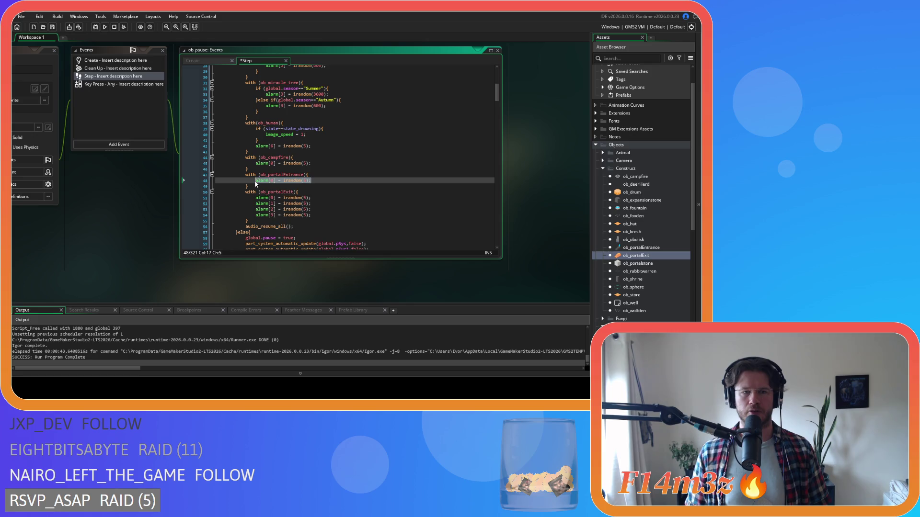
{"action": "key", "text": "ctrl+v"}
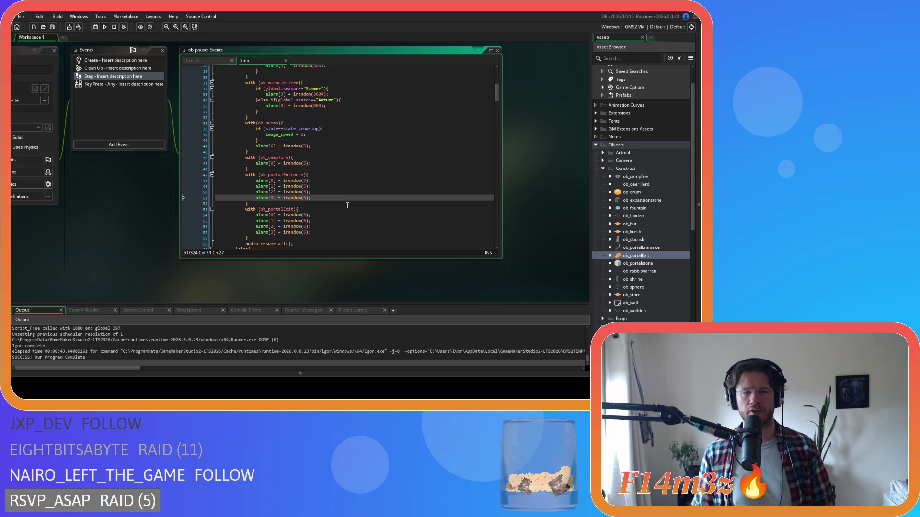
{"action": "left_click", "coordinate": [354, 182]}
{"action": "left_click", "coordinate": [339, 197]}
{"action": "scroll", "coordinate": [340, 198], "scroll_direction": "down", "scroll_amount": 3}
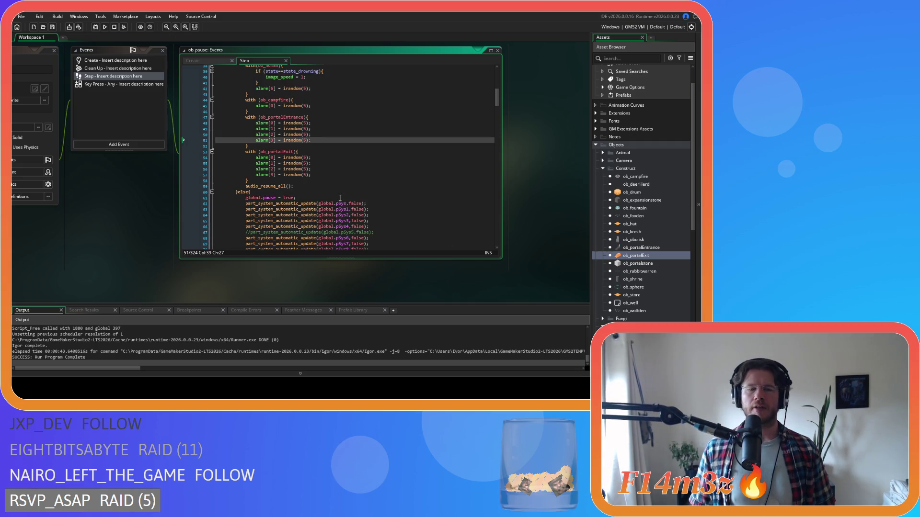
{"action": "scroll", "coordinate": [339, 198], "scroll_direction": "up", "scroll_amount": 11}
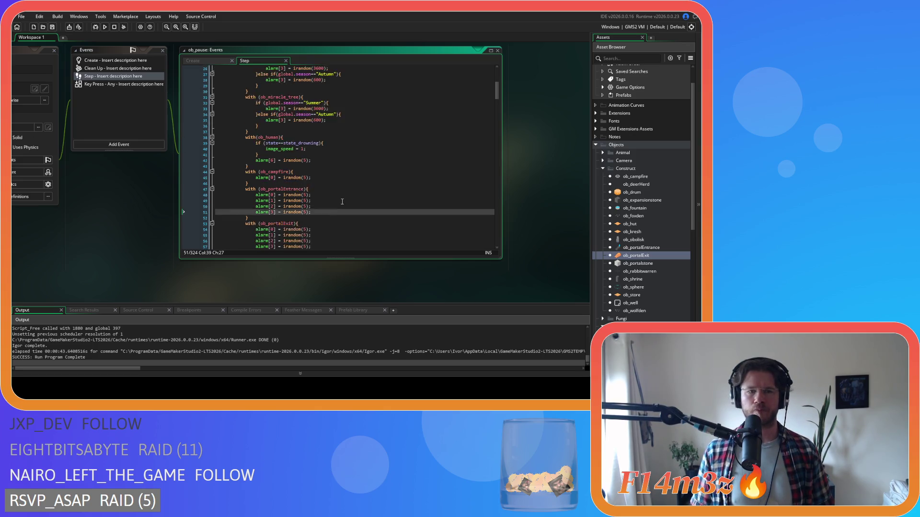
{"action": "scroll", "coordinate": [345, 203], "scroll_direction": "down", "scroll_amount": 9}
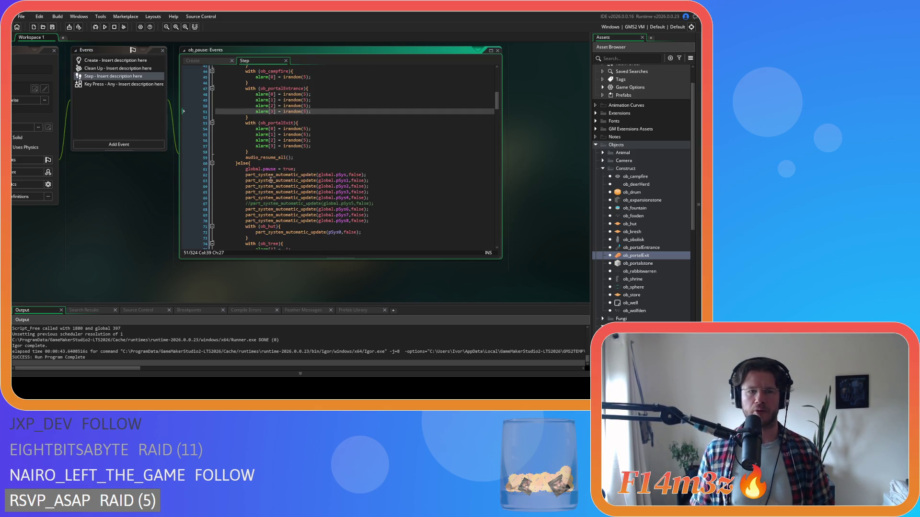
{"action": "mouse_move", "coordinate": [293, 244]}
{"action": "left_mouse_down"}
{"action": "mouse_move", "coordinate": [250, 67]}
{"action": "mouse_move", "coordinate": [241, 124]}
{"action": "left_mouse_up"}
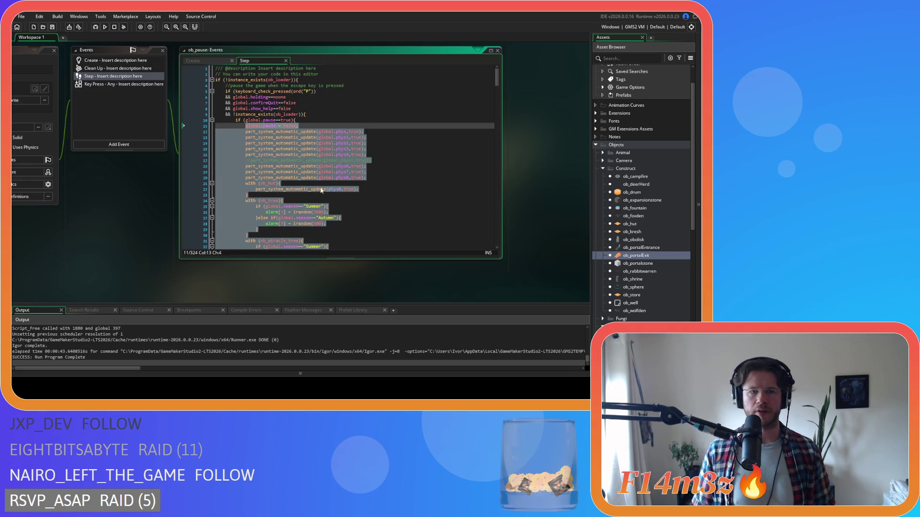
- Copy the selected pause code from ob_pause's Step event
{"action": "scroll", "coordinate": [361, 219], "scroll_direction": "down", "scroll_amount": 8}
{"action": "scroll", "coordinate": [324, 210], "scroll_direction": "up", "scroll_amount": 8}
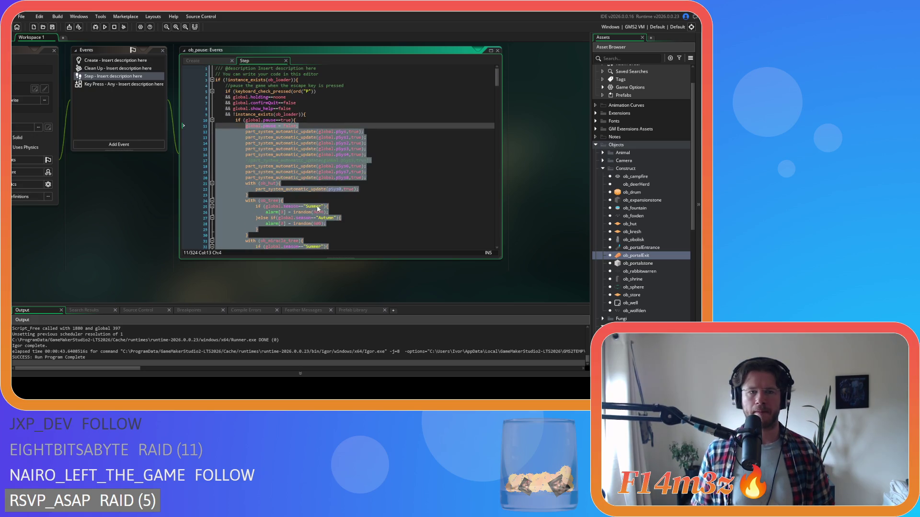
{"action": "right_click", "coordinate": [270, 150]}
{"action": "left_click", "coordinate": [283, 161]}
- Create a new script asset inside the Scripts › Game group of the Asset Browser
{"action": "scroll", "coordinate": [599, 286], "scroll_direction": "down", "scroll_amount": 10}
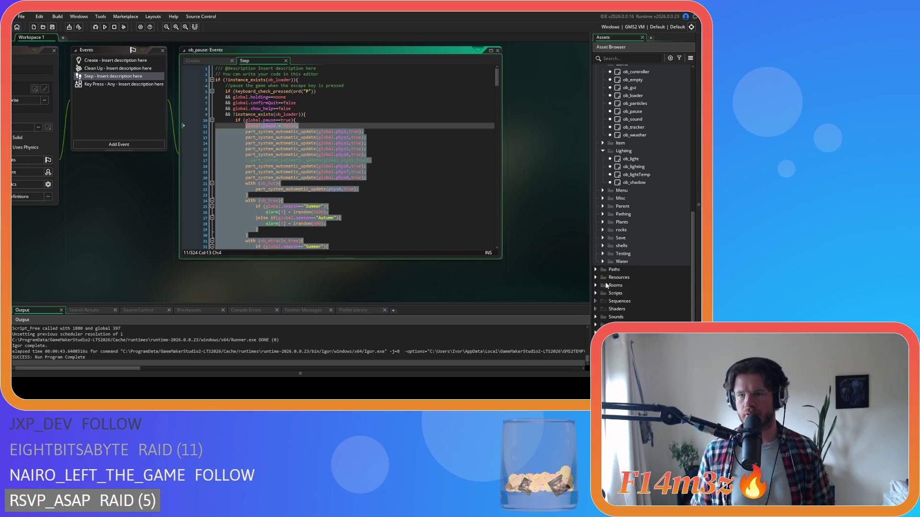
{"action": "left_click", "coordinate": [596, 293]}
{"action": "scroll", "coordinate": [601, 254], "scroll_direction": "down", "scroll_amount": 6}
{"action": "left_click", "coordinate": [603, 224]}
{"action": "right_click", "coordinate": [611, 223]}
{"action": "mouse_move", "coordinate": [610, 223]}
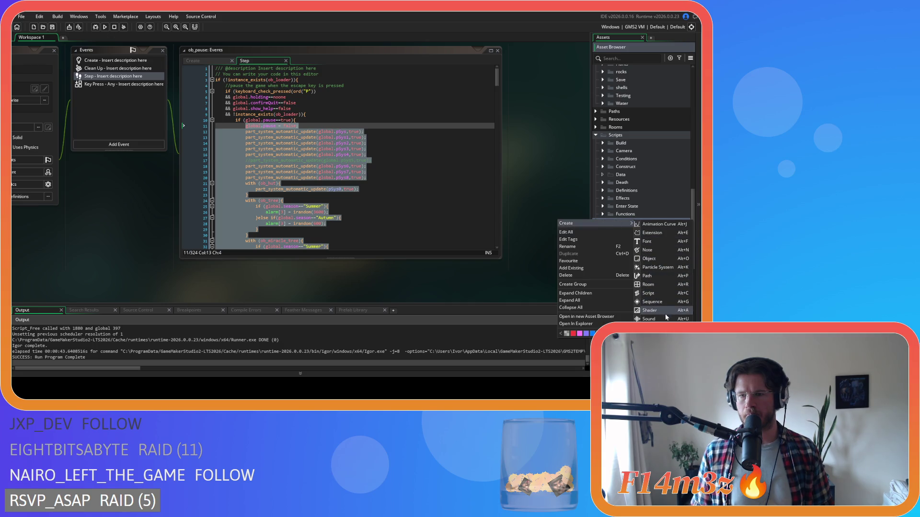
{"action": "left_click", "coordinate": [666, 293]}
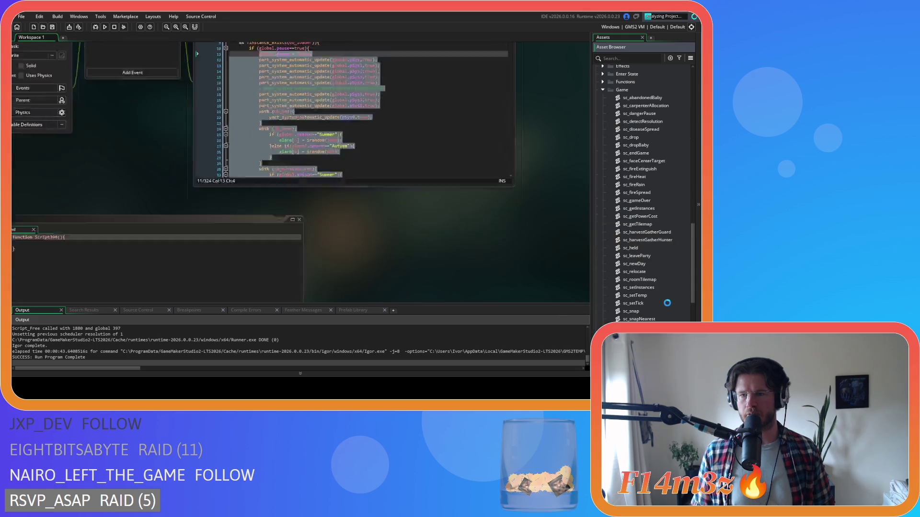
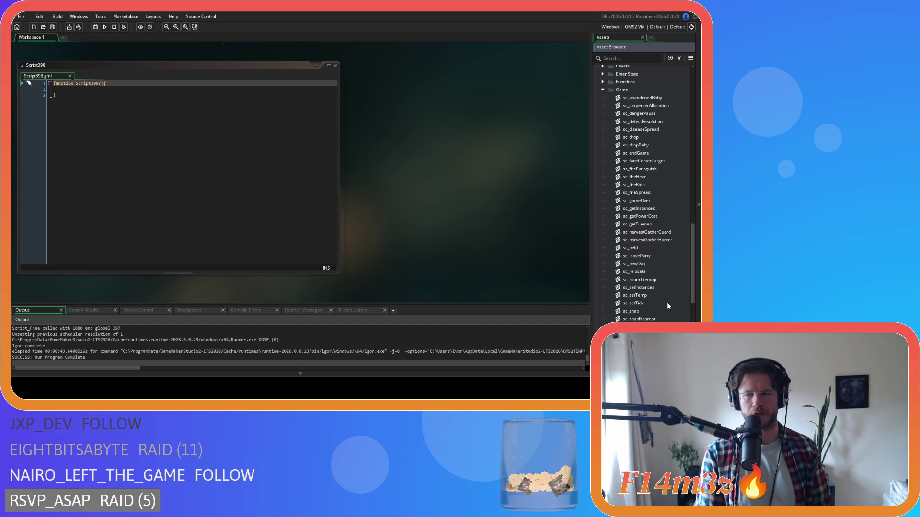
- Name the script sc_unpause and change its header to function unpause(controller)
{"action": "key", "text": "Return"}
{"action": "left_click", "coordinate": [77, 84]}
{"action": "key", "text": "BackSpace"}
{"action": "key", "text": "BackSpace"}
{"action": "key", "text": "Delete"}
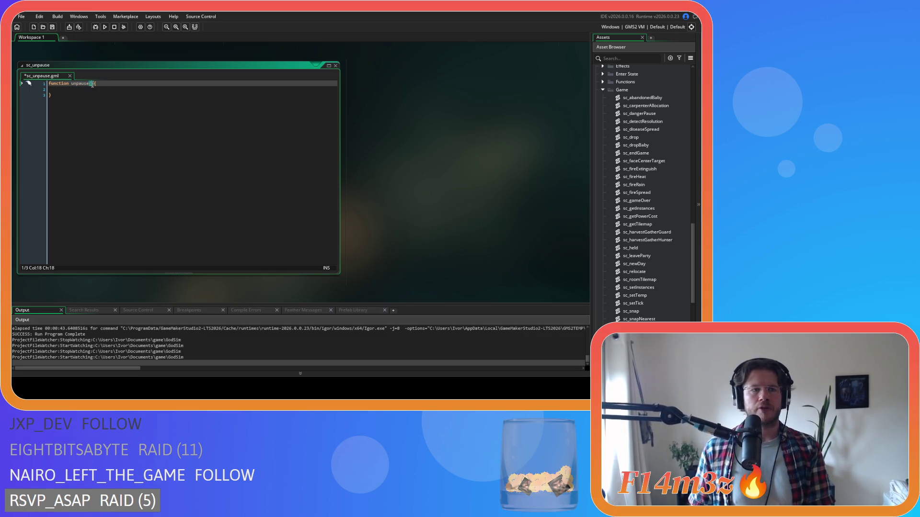
{"action": "type", "text": "controller"}
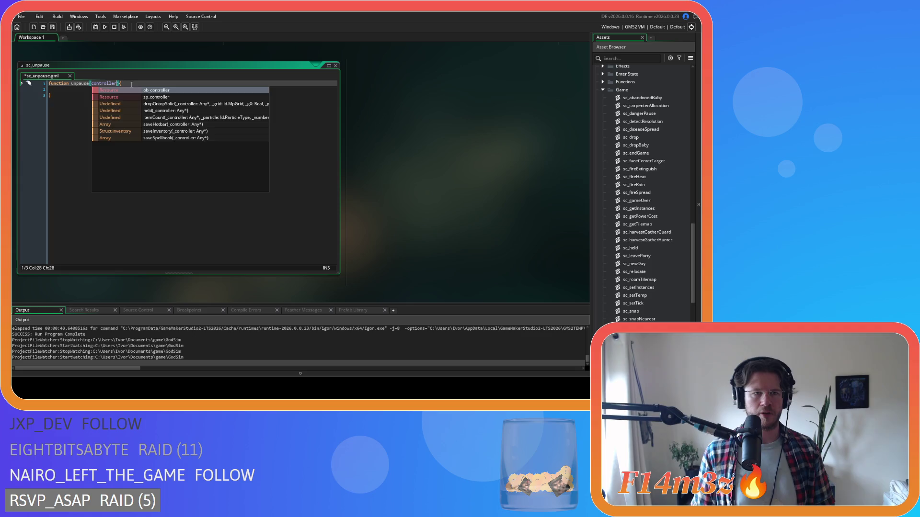
{"action": "key", "text": "End"}
{"action": "key", "text": "Return"}
- Add a with(controller){ } block, paste the resume code inside it and unindent the pasted lines
{"action": "type", "text": "wit"}
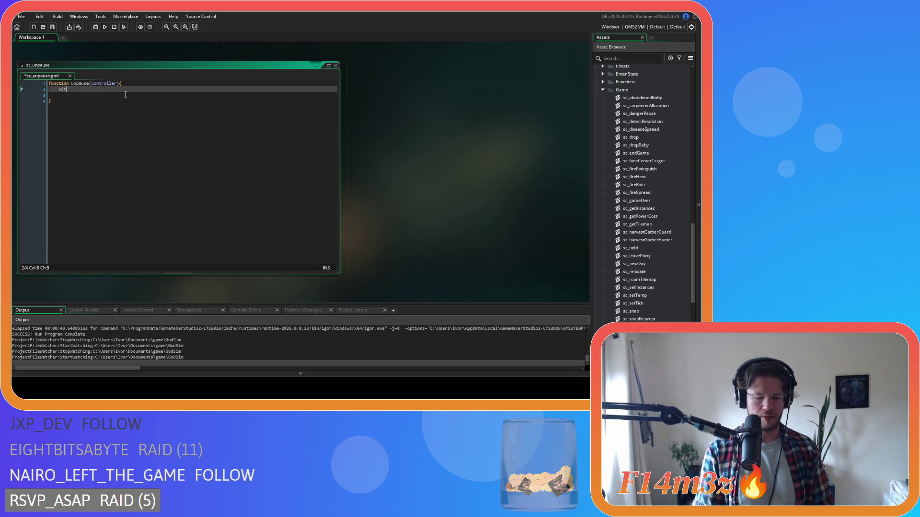
{"action": "type", "text": "h(controller)"}
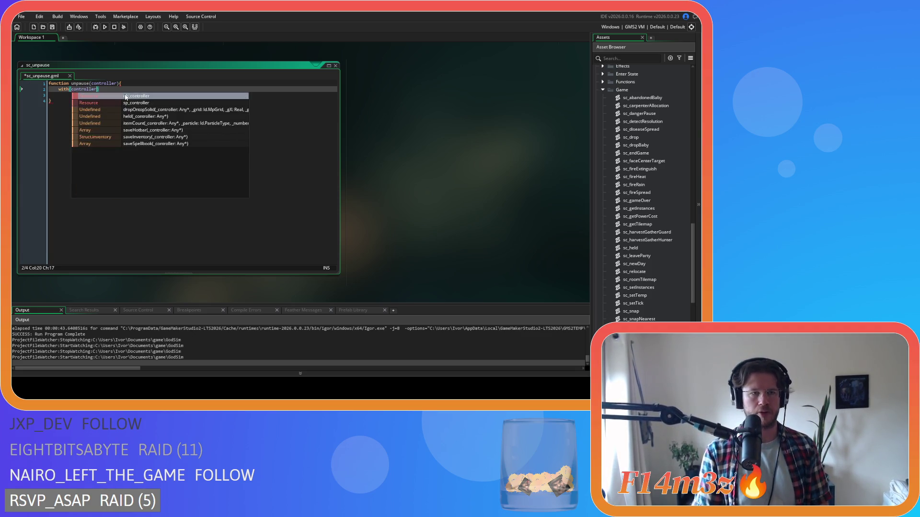
{"action": "type", "text": "{"}
{"action": "key", "text": "Return"}
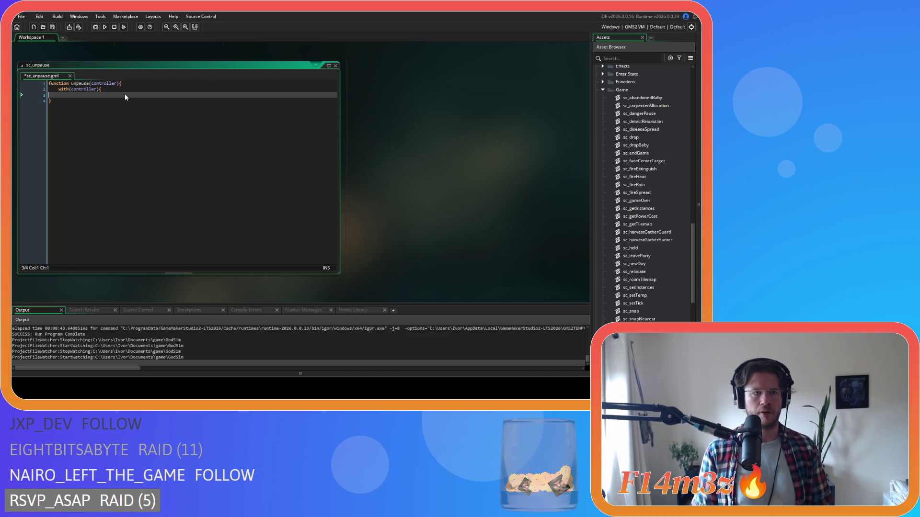
{"action": "key", "text": "Return"}
{"action": "type", "text": "}"}
{"action": "key", "text": "Up"}
{"action": "key", "text": "ctrl+v"}
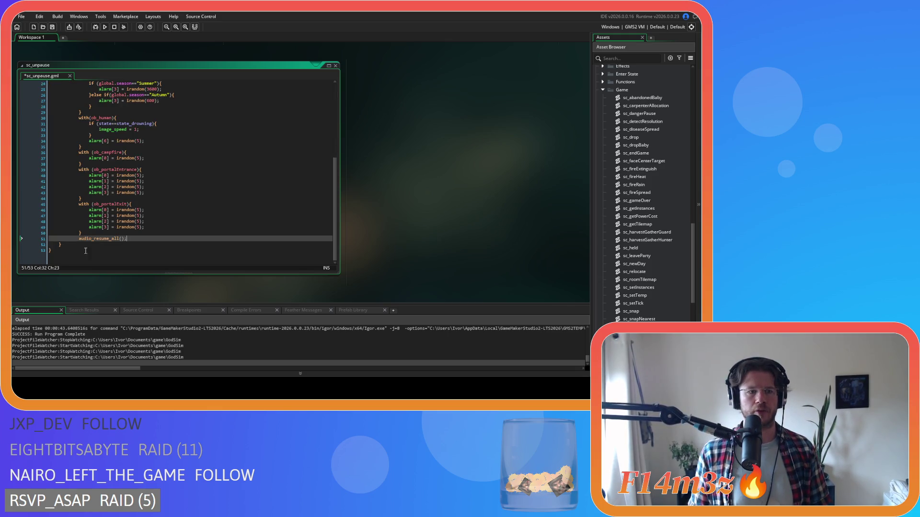
{"action": "mouse_move", "coordinate": [129, 240]}
{"action": "left_mouse_down"}
{"action": "mouse_move", "coordinate": [72, 220]}
{"action": "mouse_move", "coordinate": [29, 79]}
{"action": "mouse_move", "coordinate": [15, 99]}
{"action": "left_mouse_up"}
{"action": "key", "text": "shift+Tab"}
{"action": "left_click", "coordinate": [215, 129]}
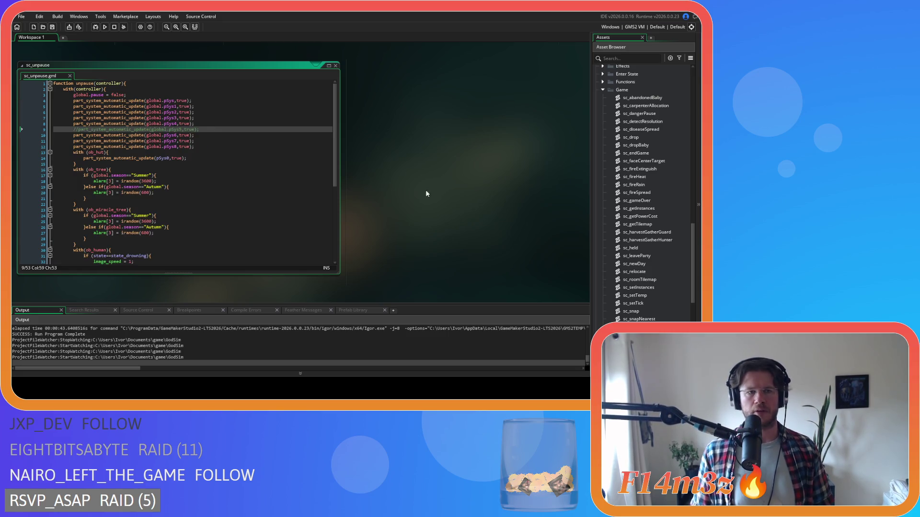
- Replace the inline resume block starting at line 14 with unpause(id);
{"action": "scroll", "coordinate": [464, 199], "scroll_direction": "up", "scroll_amount": 5}
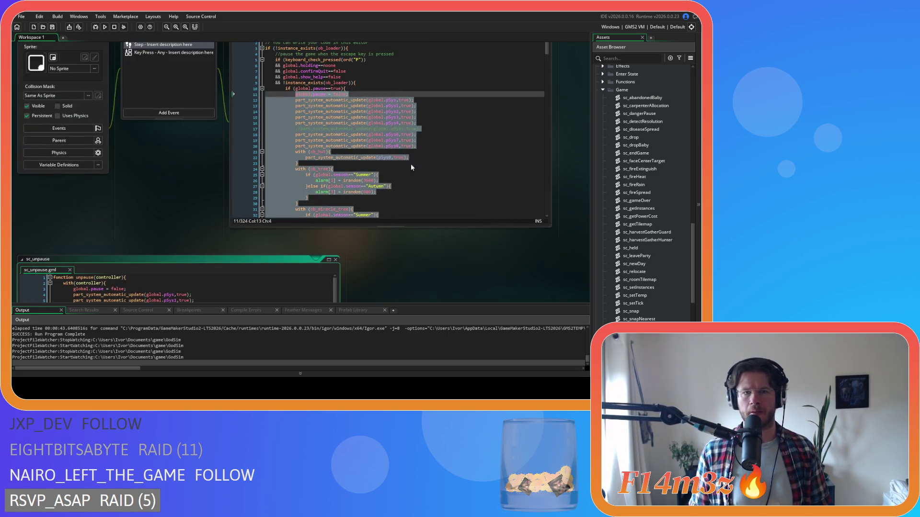
{"action": "scroll", "coordinate": [376, 120], "scroll_direction": "down", "scroll_amount": 15}
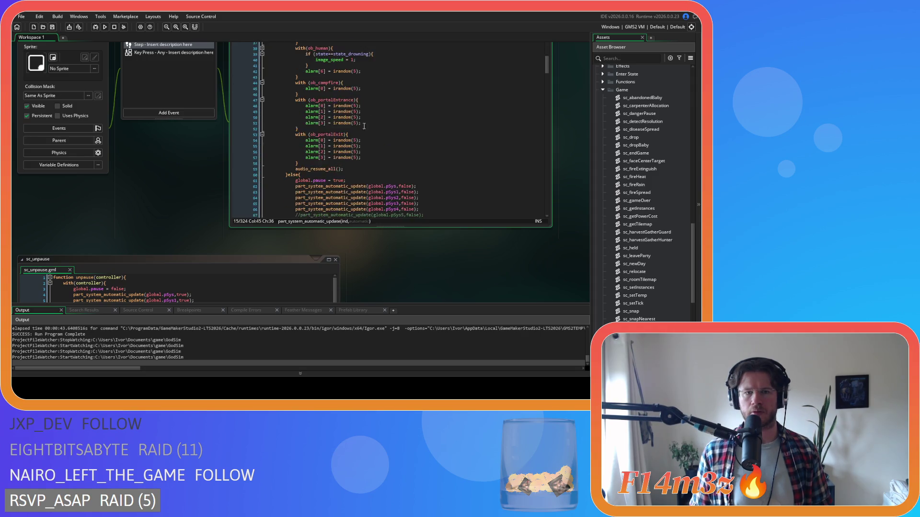
{"action": "mouse_move", "coordinate": [368, 118]}
{"action": "left_mouse_down"}
{"action": "mouse_move", "coordinate": [321, 114]}
{"action": "mouse_move", "coordinate": [295, 95]}
{"action": "left_mouse_up"}
{"action": "scroll", "coordinate": [324, 107], "scroll_direction": "up", "scroll_amount": 15}
{"action": "type", "text": "unpaus"}
{"action": "key", "text": "Return"}
{"action": "type", "text": "id);"}
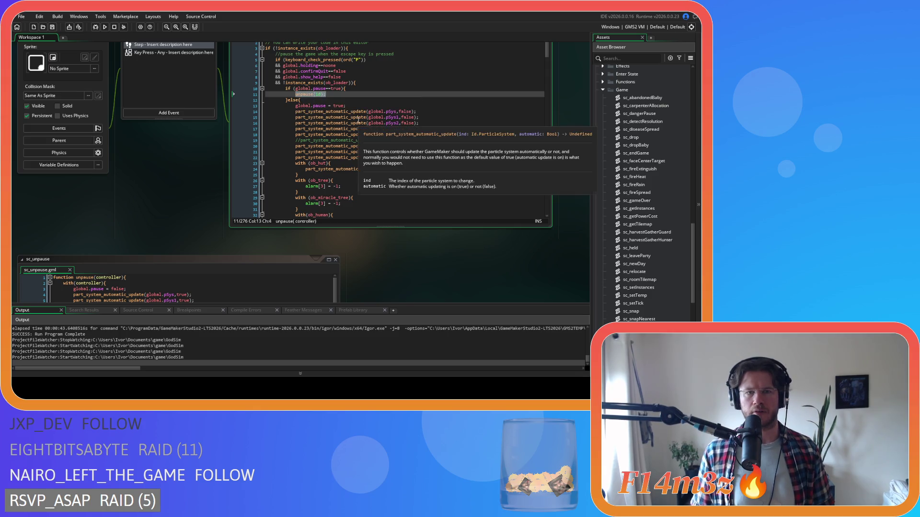
- Select the duplicate resume block spanning lines 91 to 129
{"action": "scroll", "coordinate": [349, 101], "scroll_direction": "down", "scroll_amount": 16}
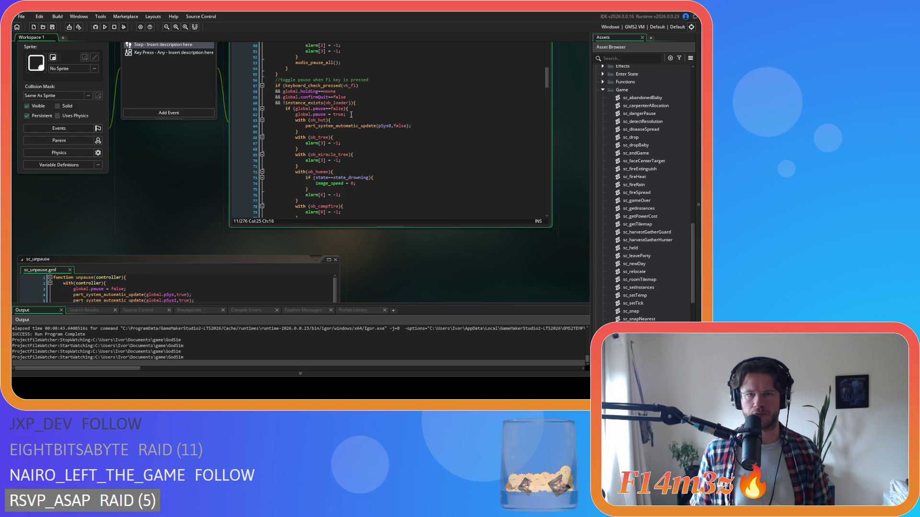
{"action": "scroll", "coordinate": [351, 114], "scroll_direction": "down", "scroll_amount": 18}
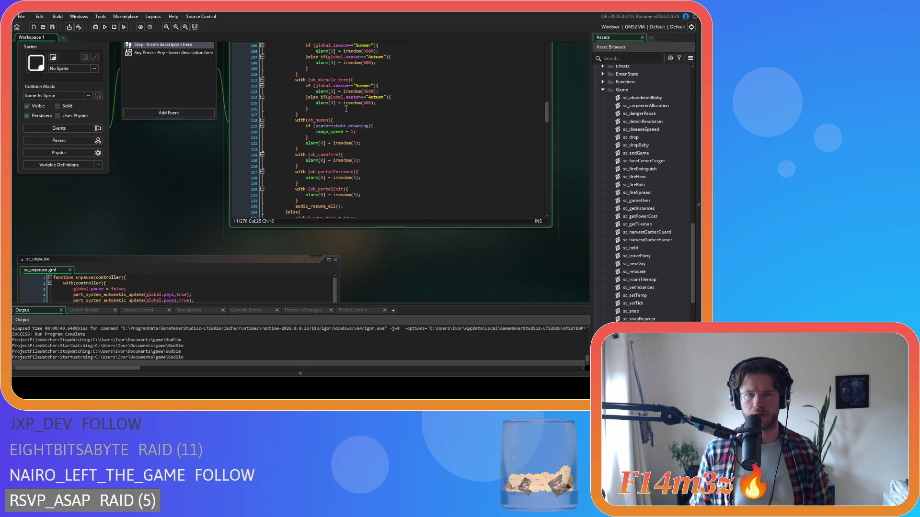
{"action": "scroll", "coordinate": [346, 109], "scroll_direction": "down", "scroll_amount": 1}
{"action": "left_click", "coordinate": [344, 192]}
{"action": "key", "text": "shift+Up"}
{"action": "key", "text": "shift+Up"}
{"action": "key", "text": "shift+Up"}
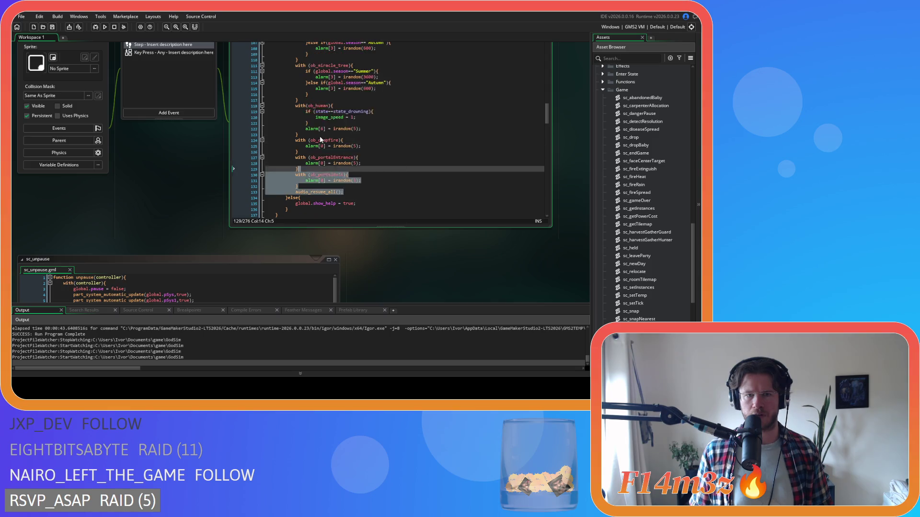
{"action": "scroll", "coordinate": [321, 139], "scroll_direction": "up", "scroll_amount": 9}
{"action": "left_click", "coordinate": [302, 118], "text": "shift"}
- Replace the two remaining duplicate resume blocks with unpause(id);
{"action": "key", "text": "shift+Up"}
{"action": "key", "text": "shift+Up"}
{"action": "type", "text": "unpause(id);"}
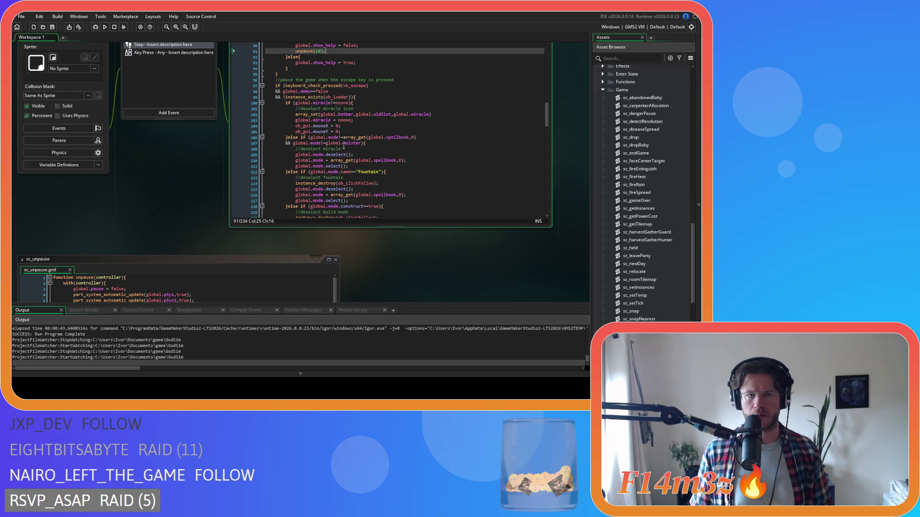
{"action": "scroll", "coordinate": [357, 122], "scroll_direction": "down", "scroll_amount": 11}
{"action": "left_click", "coordinate": [372, 117]}
{"action": "scroll", "coordinate": [372, 130], "scroll_direction": "down", "scroll_amount": 20}
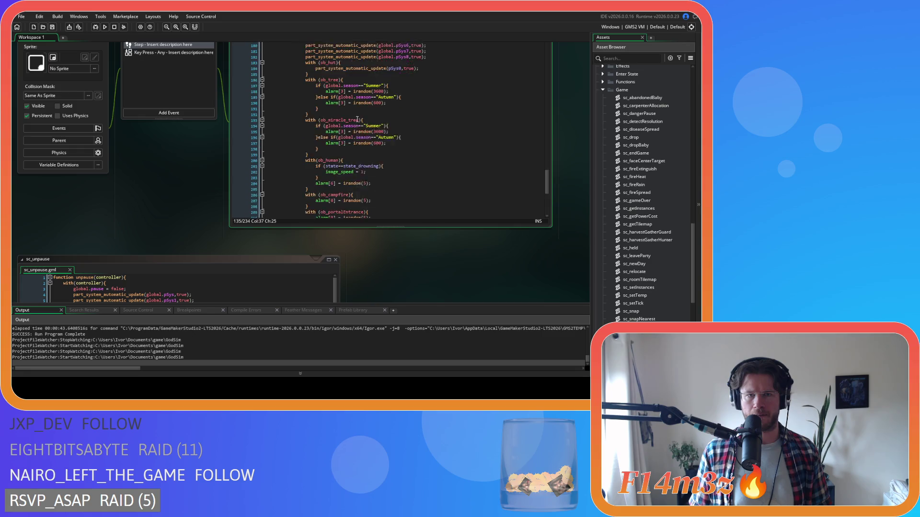
{"action": "left_click_drag", "start_coordinate": [369, 161], "coordinate": [305, 119]}
{"action": "type", "text": "unpause(id);"}
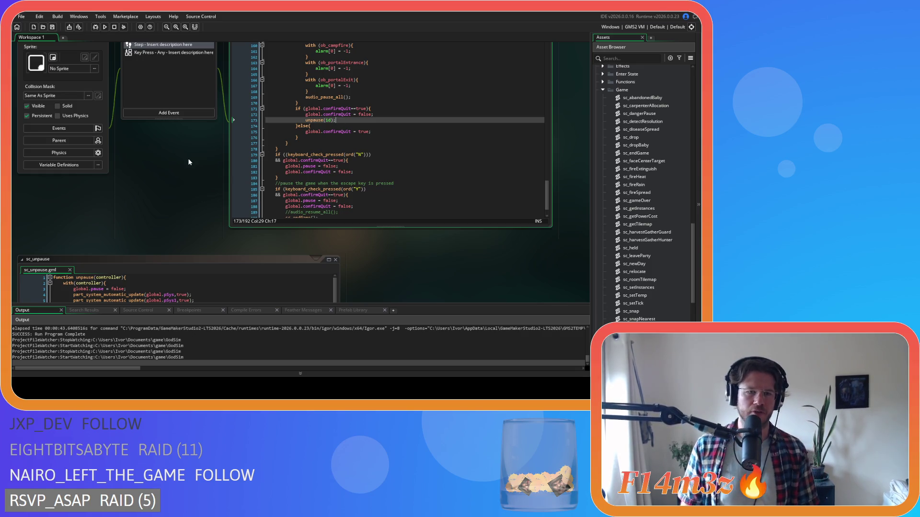
- Select the inline pause code from lines 14 to 53 and bring up its editing options
{"action": "scroll", "coordinate": [162, 150], "scroll_direction": "down", "scroll_amount": 3}
{"action": "scroll", "coordinate": [439, 203], "scroll_direction": "up", "scroll_amount": 2}
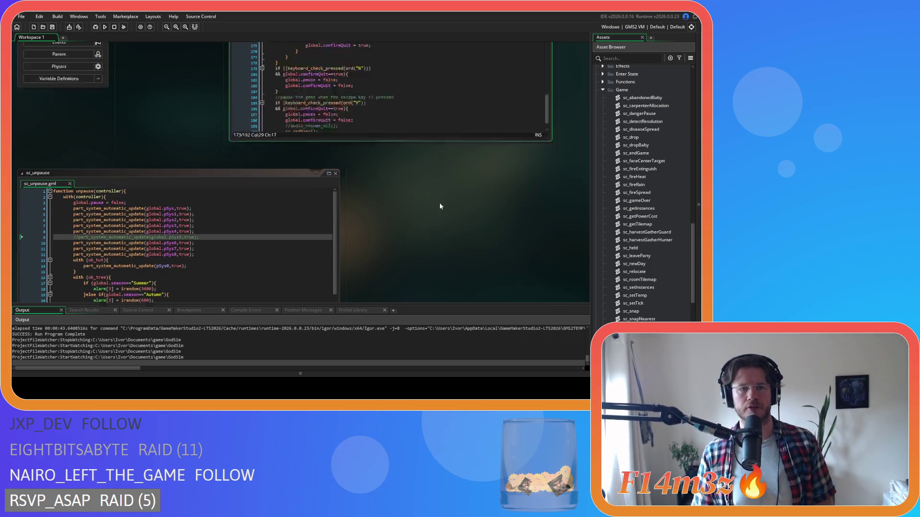
{"action": "left_click", "coordinate": [404, 156]}
{"action": "scroll", "coordinate": [413, 158], "scroll_direction": "up", "scroll_amount": 20}
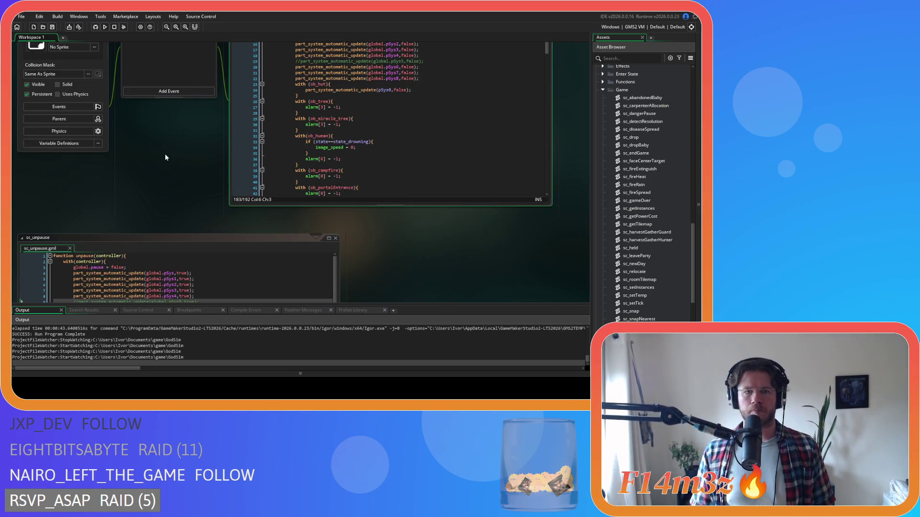
{"action": "scroll", "coordinate": [165, 157], "scroll_direction": "down", "scroll_amount": 2}
{"action": "scroll", "coordinate": [194, 144], "scroll_direction": "up", "scroll_amount": 3}
{"action": "left_click", "coordinate": [320, 155]}
{"action": "scroll", "coordinate": [320, 191], "scroll_direction": "down", "scroll_amount": 3}
{"action": "mouse_move", "coordinate": [320, 211]}
{"action": "left_mouse_down"}
{"action": "mouse_move", "coordinate": [307, 72]}
{"action": "mouse_move", "coordinate": [304, 154]}
{"action": "mouse_move", "coordinate": [295, 127]}
{"action": "left_mouse_up"}
{"action": "right_click", "coordinate": [315, 143]}
- Create a new script named sc_pause in the Game folder
{"action": "left_click", "coordinate": [330, 161]}
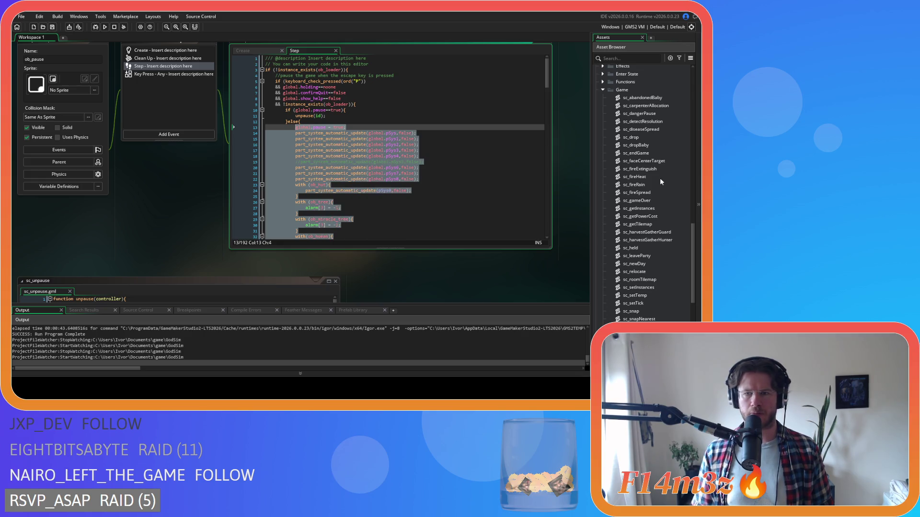
{"action": "right_click", "coordinate": [623, 90]}
{"action": "mouse_move", "coordinate": [597, 94]}
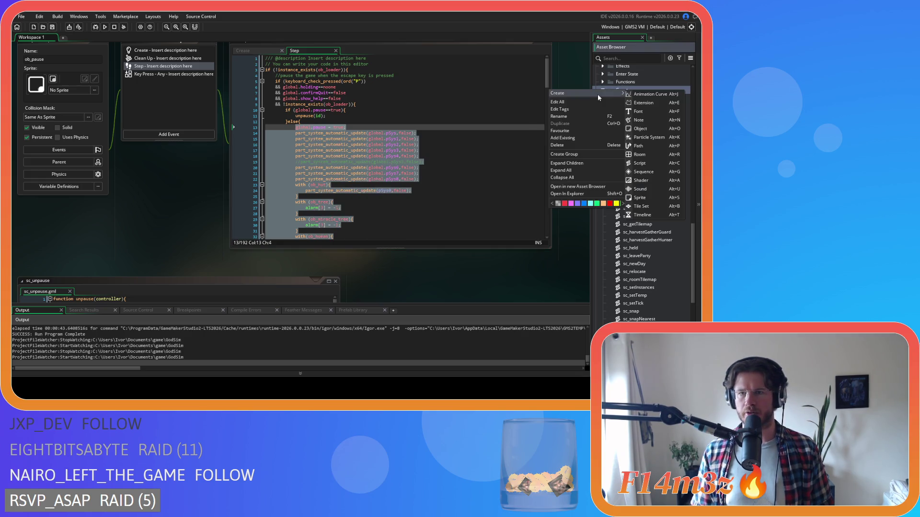
{"action": "left_click", "coordinate": [640, 163]}
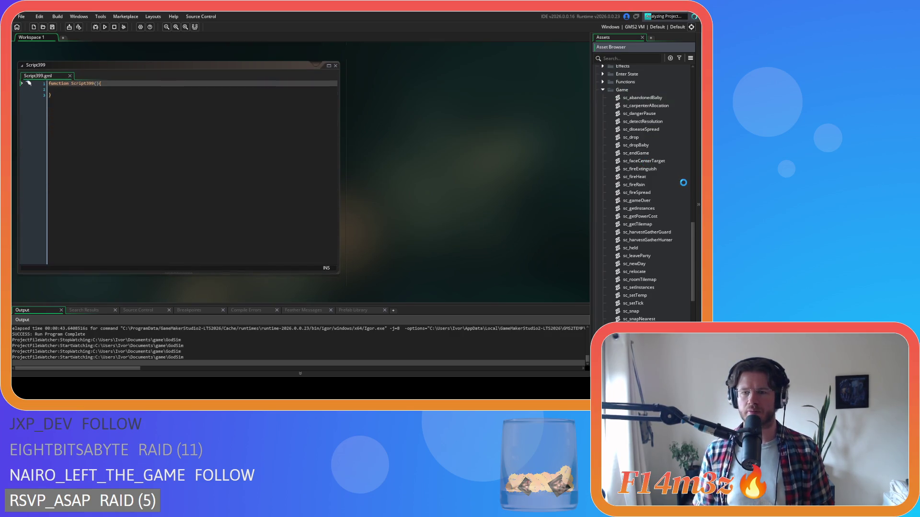
{"action": "type", "text": "sc_pause"}
{"action": "key", "text": "Return"}
- Change the sc_pause header to function pause(controller)
{"action": "left_click", "coordinate": [94, 83]}
{"action": "key", "text": "End"}
{"action": "key", "text": "Left"}
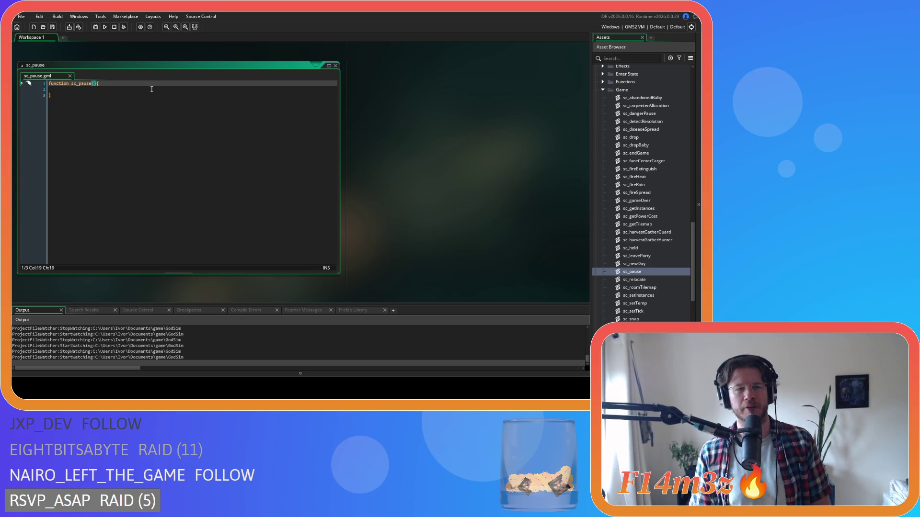
{"action": "left_click", "coordinate": [78, 84]}
{"action": "key", "text": "BackSpace"}
{"action": "key", "text": "BackSpace"}
{"action": "key", "text": "BackSpace"}
{"action": "left_click", "coordinate": [87, 84]}
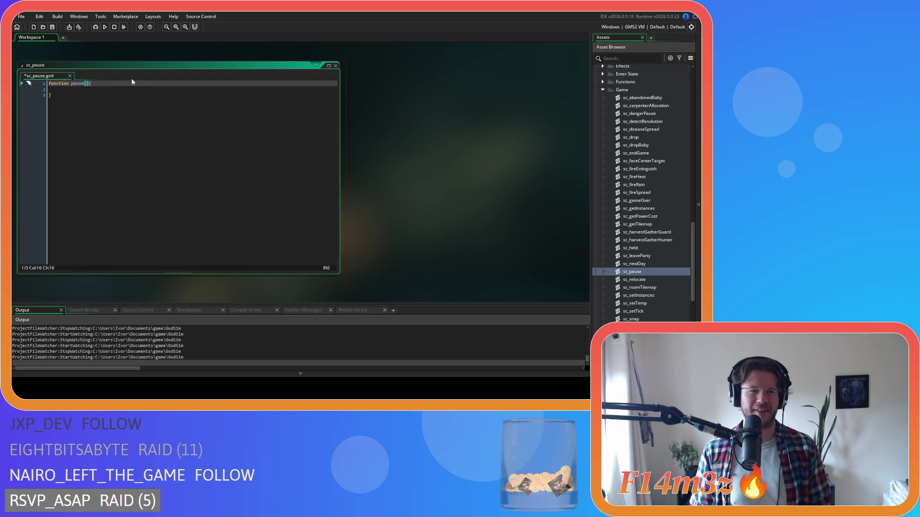
{"action": "type", "text": "contro"}
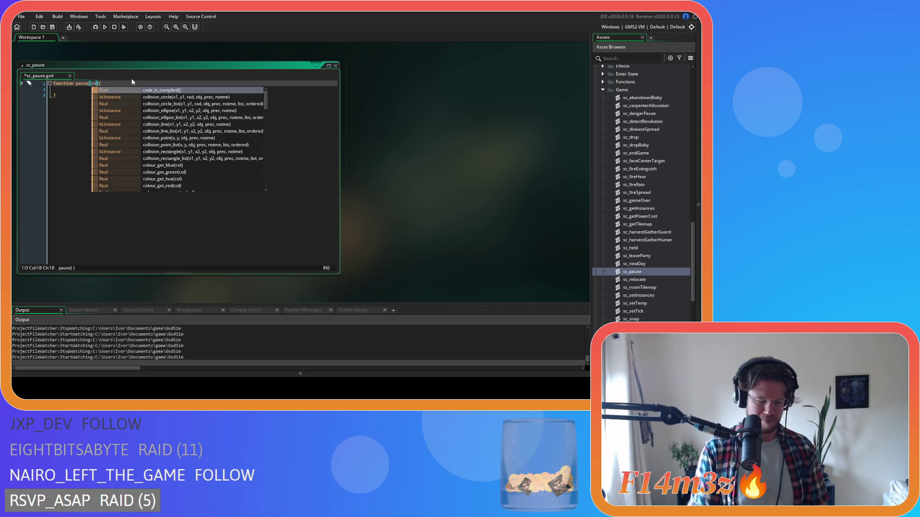
{"action": "type", "text": "ller"}
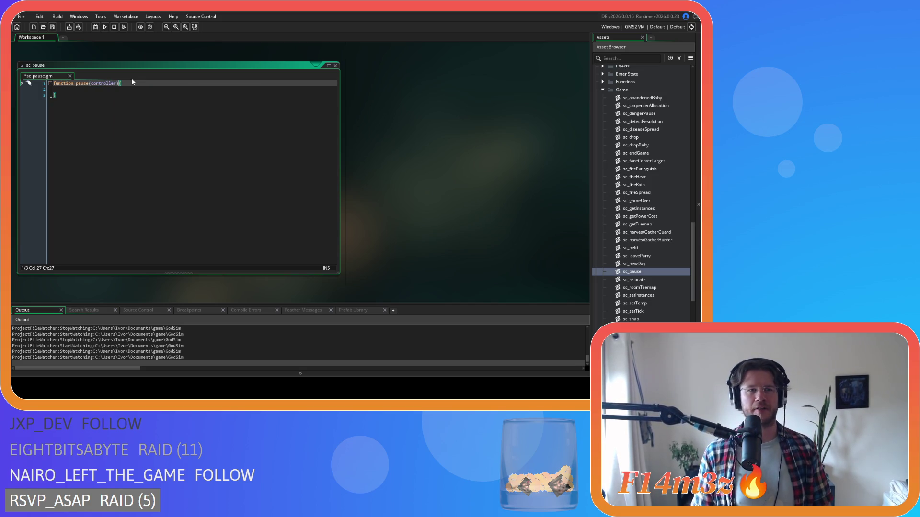
{"action": "left_click", "coordinate": [123, 84]}
{"action": "key", "text": "Return"}
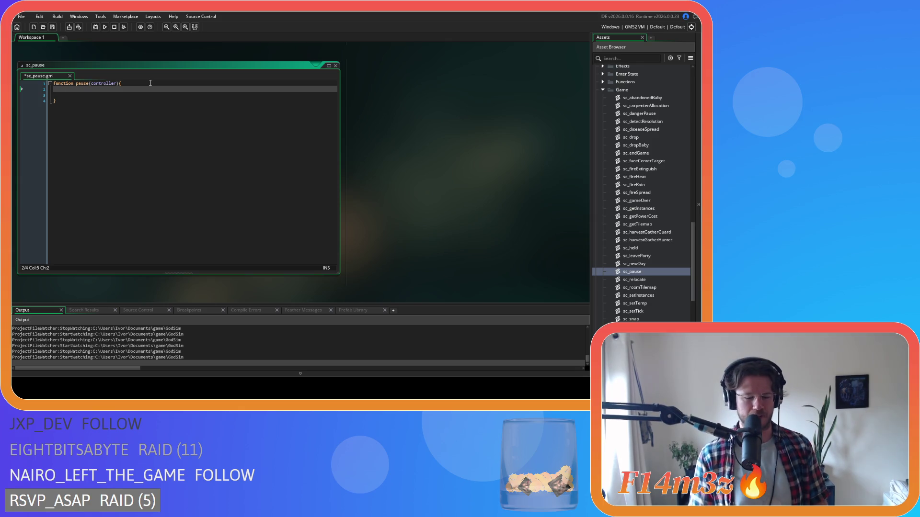
- Add a with(controller) block, paste the pause code into it, then save and close sc_pause
{"action": "type", "text": "th(controlle"}
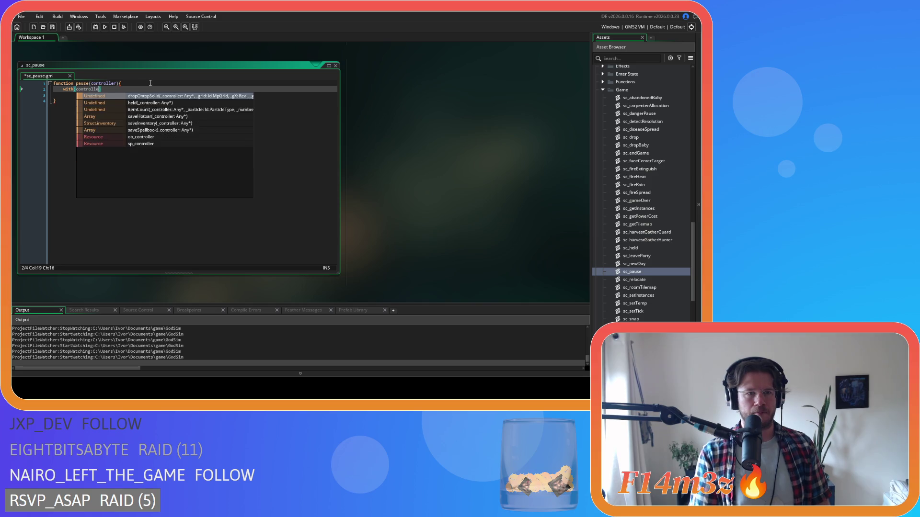
{"action": "type", "text": "r){"}
{"action": "key", "text": "Down"}
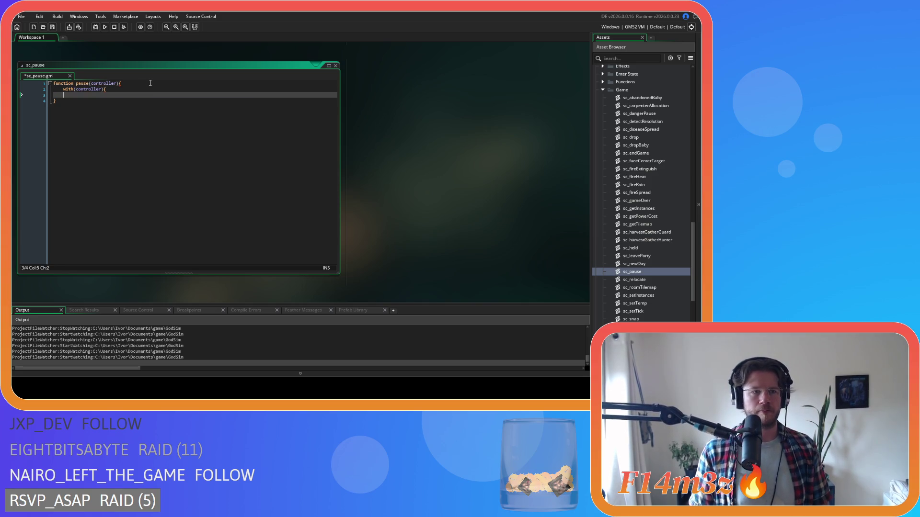
{"action": "key", "text": "Return"}
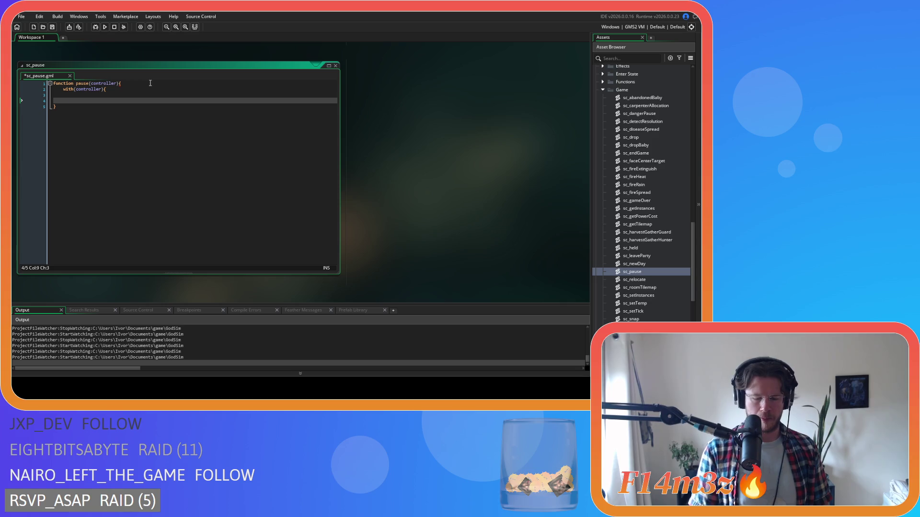
{"action": "type", "text": "}"}
{"action": "key", "text": "ctrl+v"}
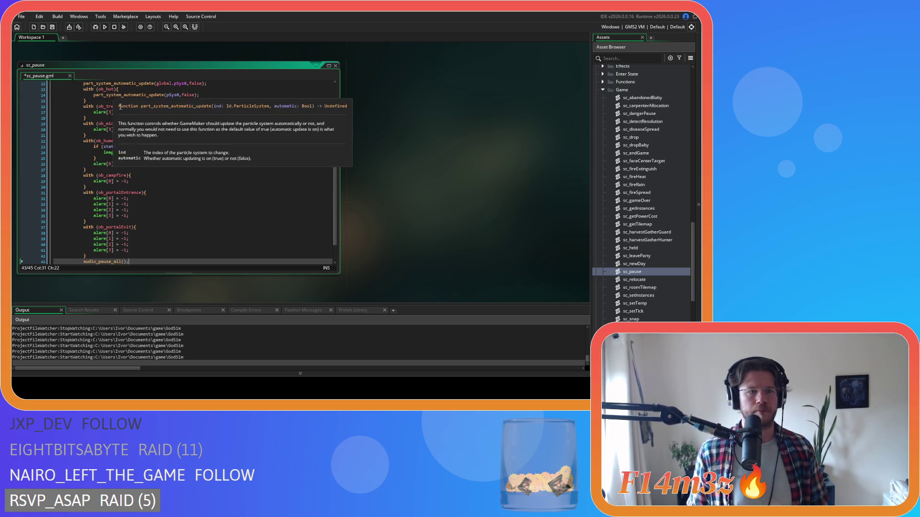
{"action": "key", "text": "ctrl+shift+Home"}
{"action": "key", "text": "shift+Down"}
{"action": "key", "text": "shift+Down"}
{"action": "key", "text": "shift+Down"}
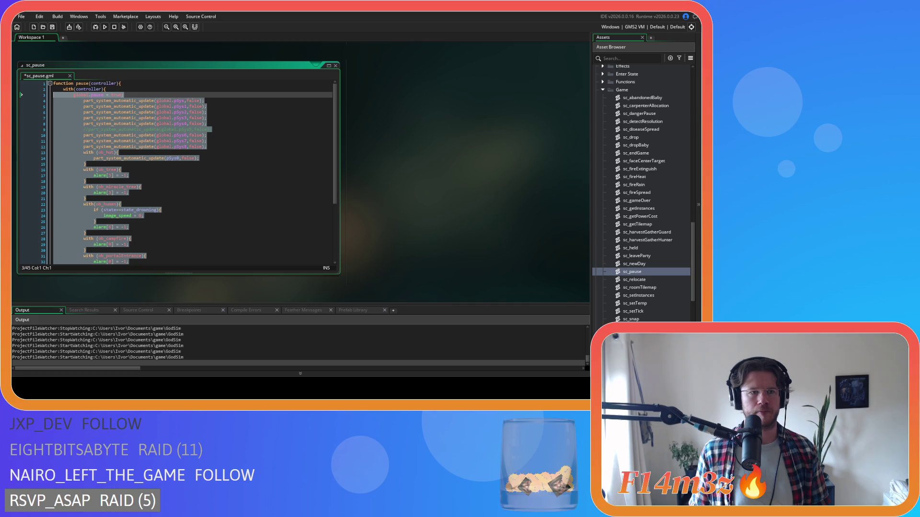
{"action": "left_click", "coordinate": [221, 152]}
{"action": "key", "text": "ctrl+s"}
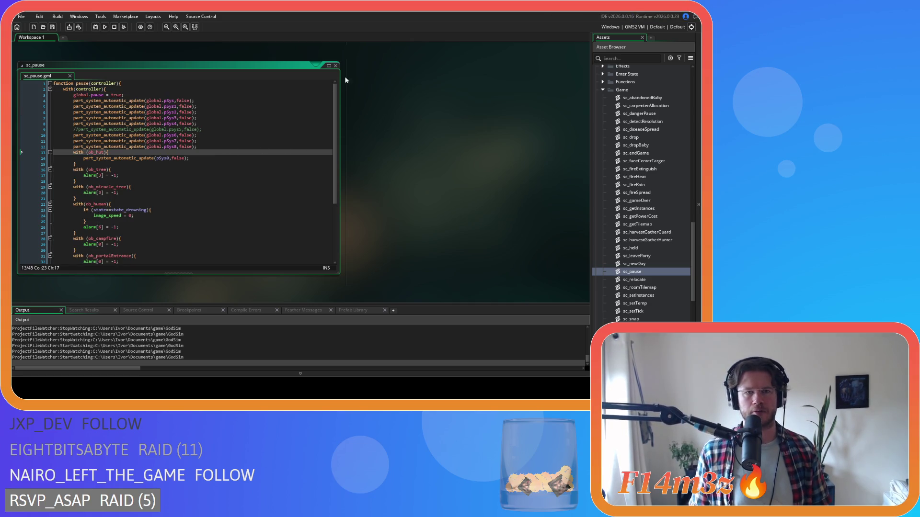
{"action": "left_click", "coordinate": [335, 66]}
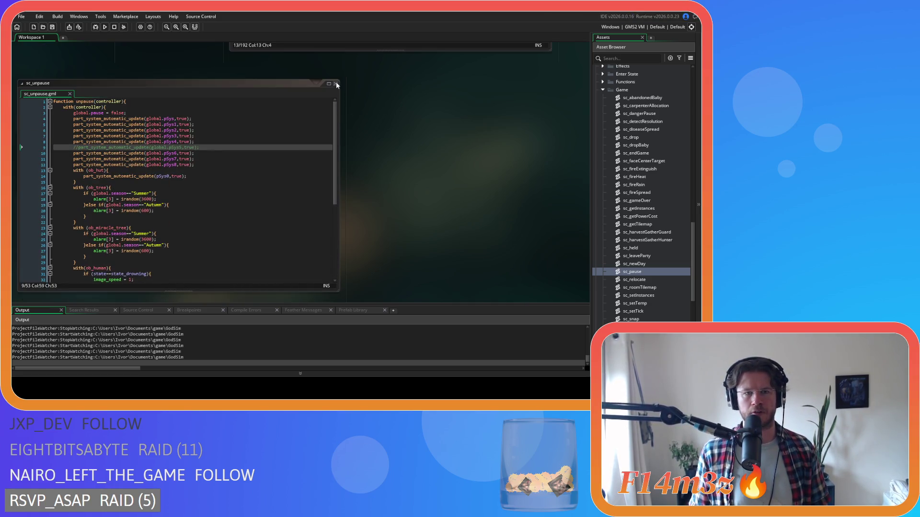
- Replace the first inline pause block in ob_pause's Step event with pause(id);
{"action": "scroll", "coordinate": [391, 224], "scroll_direction": "up", "scroll_amount": 3}
{"action": "scroll", "coordinate": [391, 224], "scroll_direction": "up", "scroll_amount": 2}
{"action": "scroll", "coordinate": [363, 152], "scroll_direction": "down", "scroll_amount": 8}
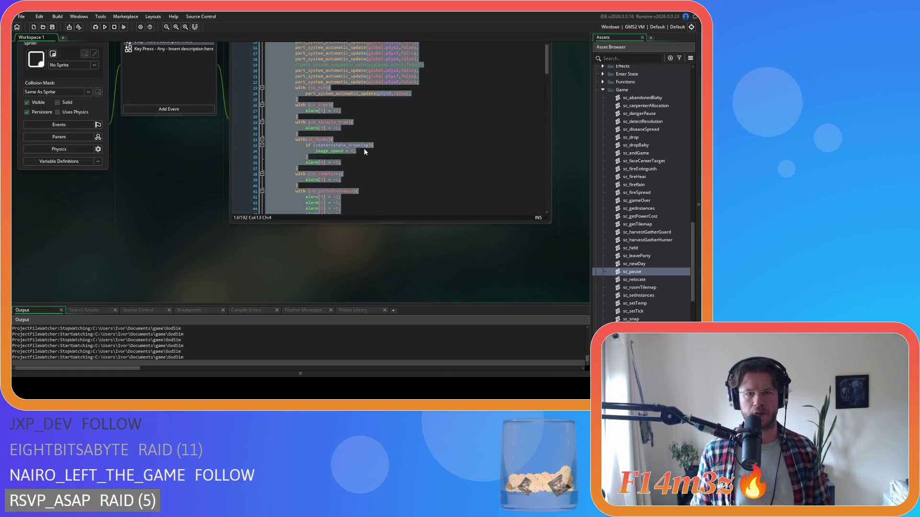
{"action": "scroll", "coordinate": [364, 148], "scroll_direction": "up", "scroll_amount": 10}
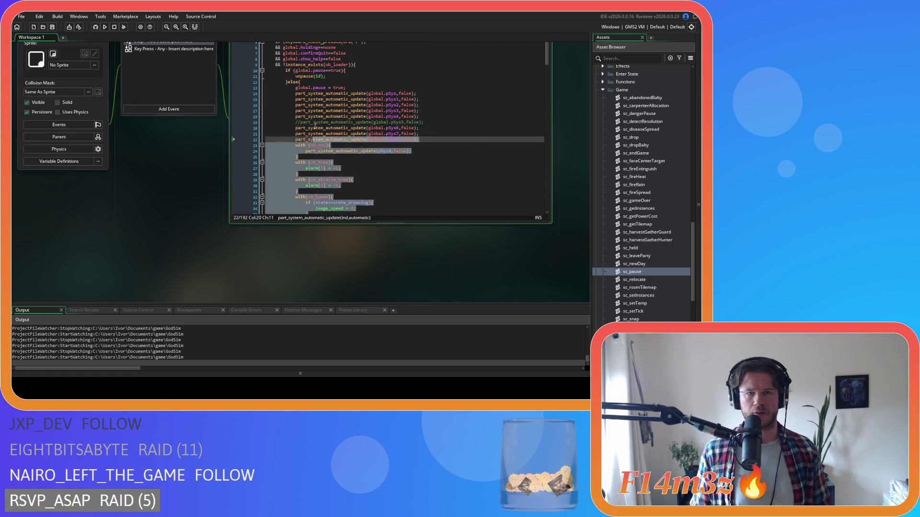
{"action": "left_click_drag", "start_coordinate": [293, 92], "coordinate": [292, 88]}
{"action": "type", "text": "pause"}
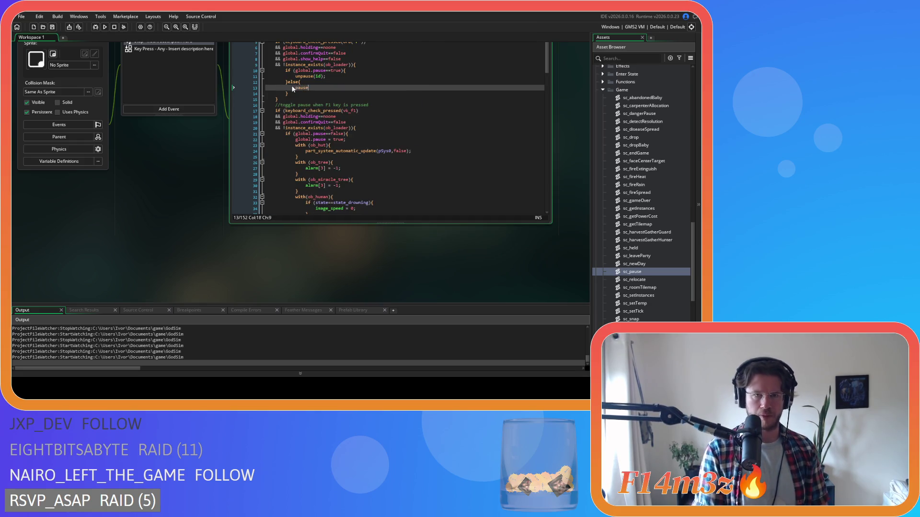
{"action": "type", "text": "(id);"}
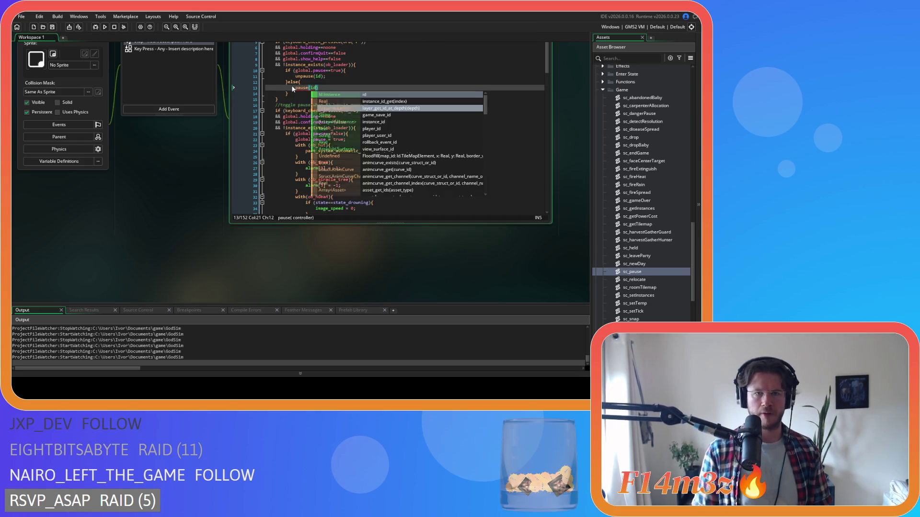
{"action": "left_click_drag", "start_coordinate": [321, 87], "coordinate": [295, 88]}
- Delete the redundant freezing lines under the F1 toggle
{"action": "scroll", "coordinate": [351, 110], "scroll_direction": "down", "scroll_amount": 6}
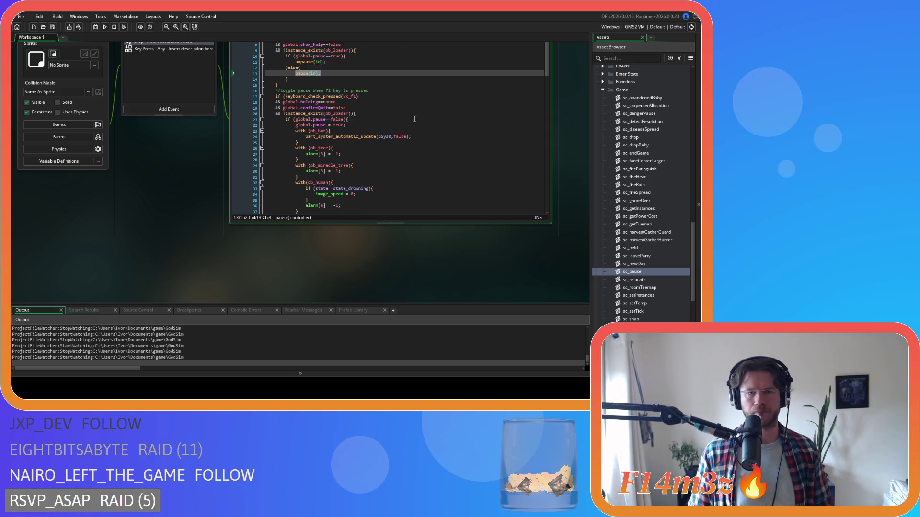
{"action": "scroll", "coordinate": [352, 110], "scroll_direction": "down", "scroll_amount": 3}
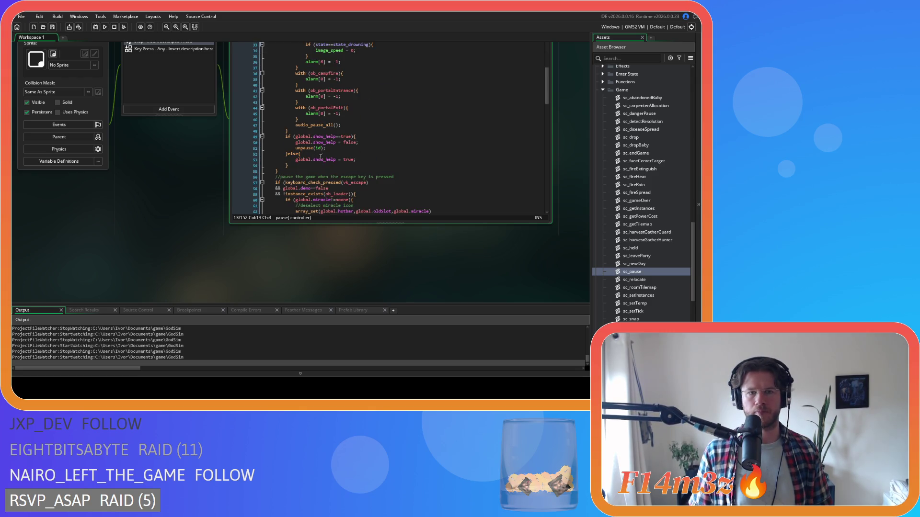
{"action": "left_click_drag", "start_coordinate": [339, 125], "coordinate": [309, 105]}
{"action": "scroll", "coordinate": [331, 113], "scroll_direction": "up", "scroll_amount": 2}
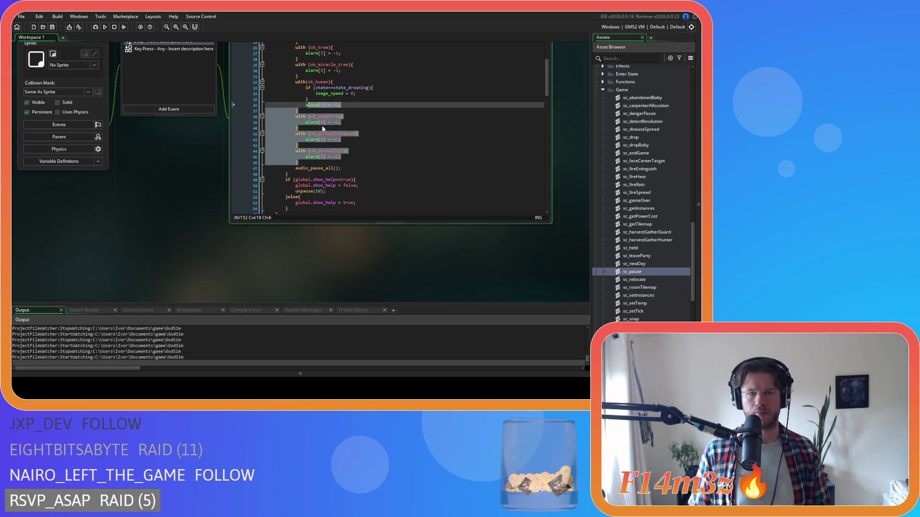
{"action": "left_click_drag", "start_coordinate": [346, 168], "coordinate": [295, 128]}
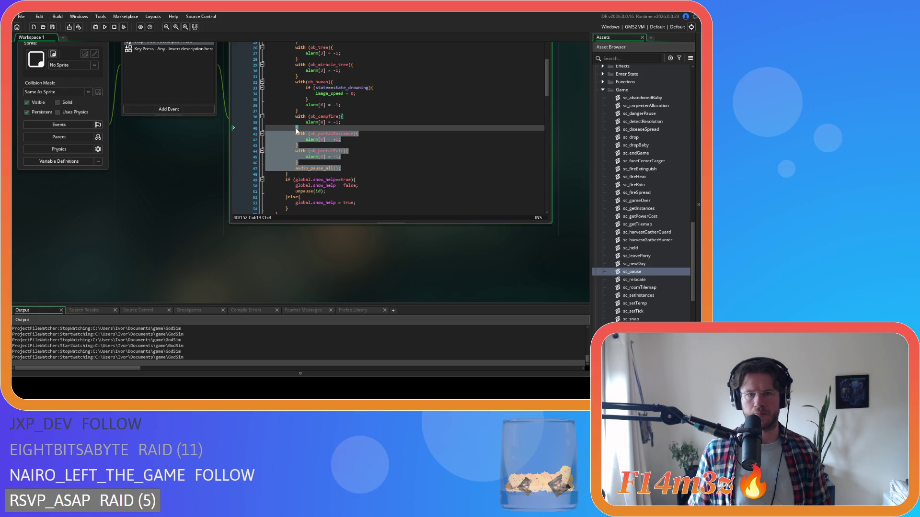
{"action": "scroll", "coordinate": [295, 128], "scroll_direction": "up", "scroll_amount": 5}
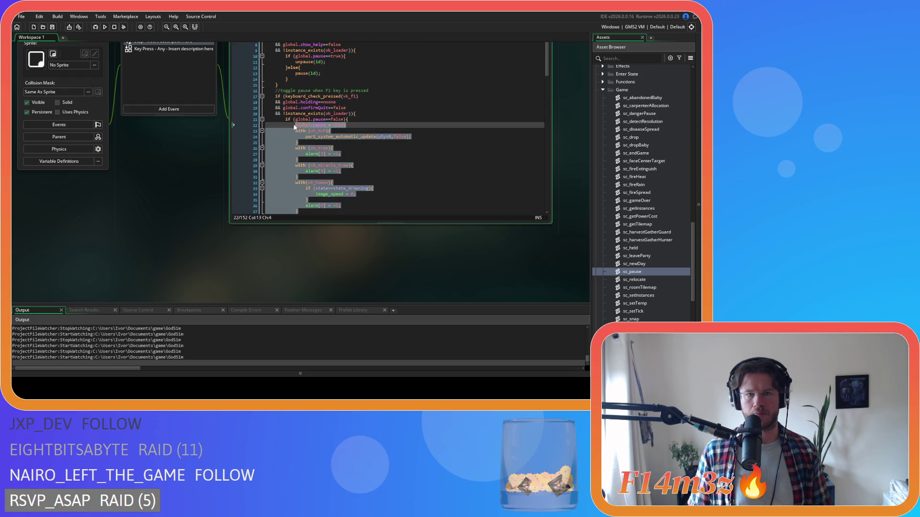
{"action": "key", "text": "Delete"}
- Replace the quit prompt's inline pause code with pause(id);
{"action": "scroll", "coordinate": [334, 117], "scroll_direction": "down", "scroll_amount": 7}
{"action": "scroll", "coordinate": [334, 116], "scroll_direction": "down", "scroll_amount": 10}
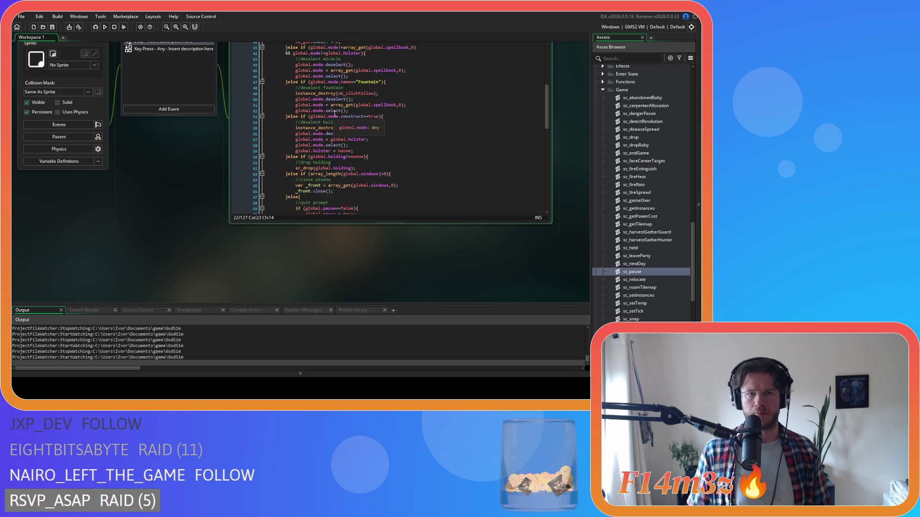
{"action": "scroll", "coordinate": [372, 117], "scroll_direction": "down", "scroll_amount": 7}
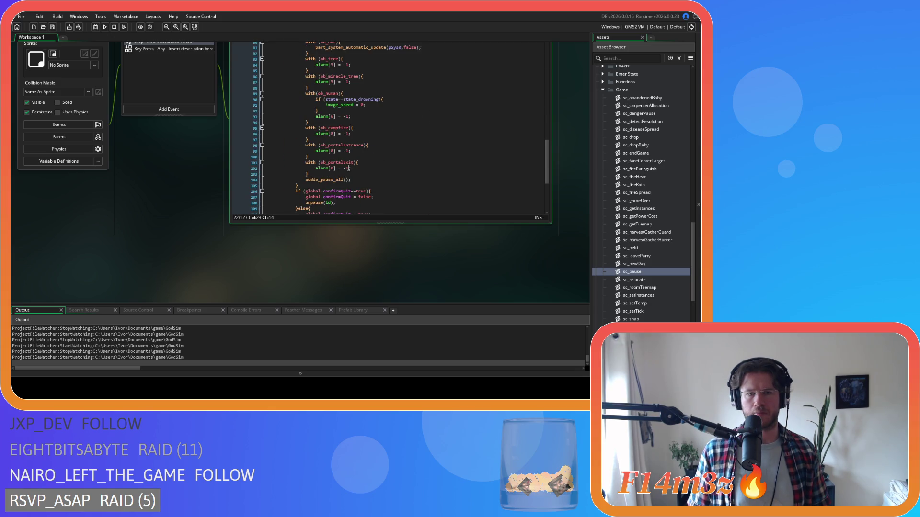
{"action": "mouse_move", "coordinate": [357, 179]}
{"action": "left_mouse_down"}
{"action": "mouse_move", "coordinate": [309, 48]}
{"action": "mouse_move", "coordinate": [307, 129]}
{"action": "mouse_move", "coordinate": [307, 115]}
{"action": "left_mouse_up"}
{"action": "type", "text": "pause(id);"}
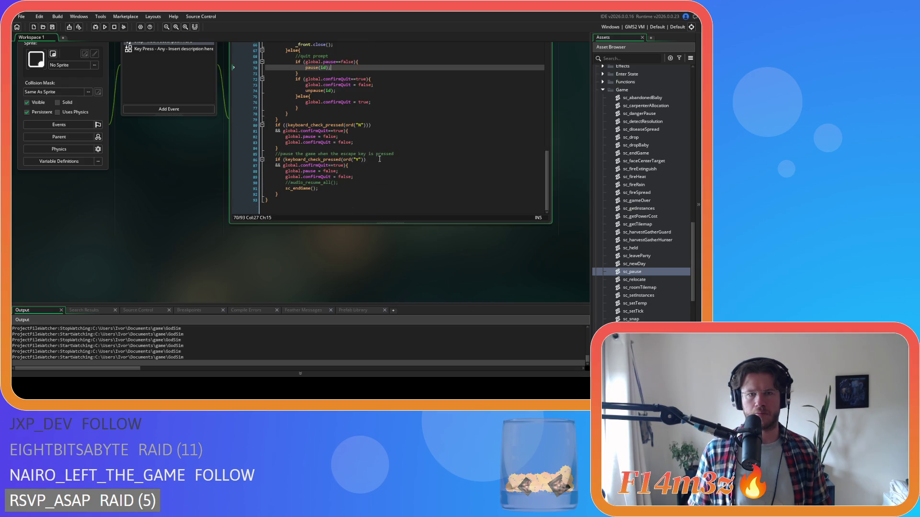
- Replace both global.pause = false statements in the quit prompt with unpause(id);
{"action": "left_click_drag", "start_coordinate": [340, 136], "coordinate": [285, 137]}
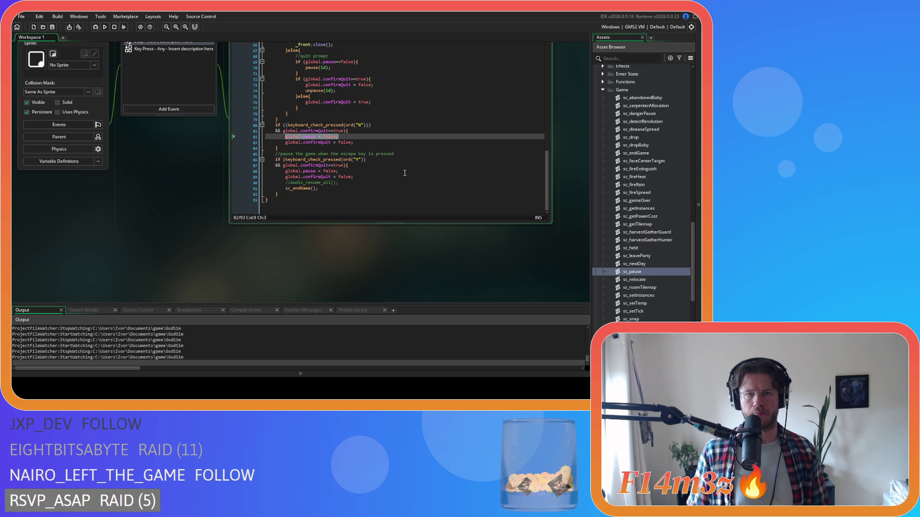
{"action": "type", "text": "pause(id);"}
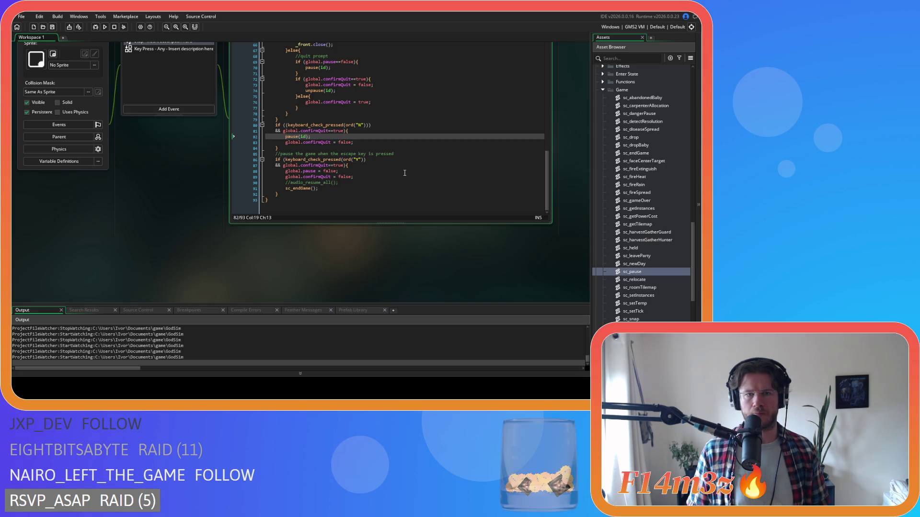
{"action": "key", "text": "ctrl+z"}
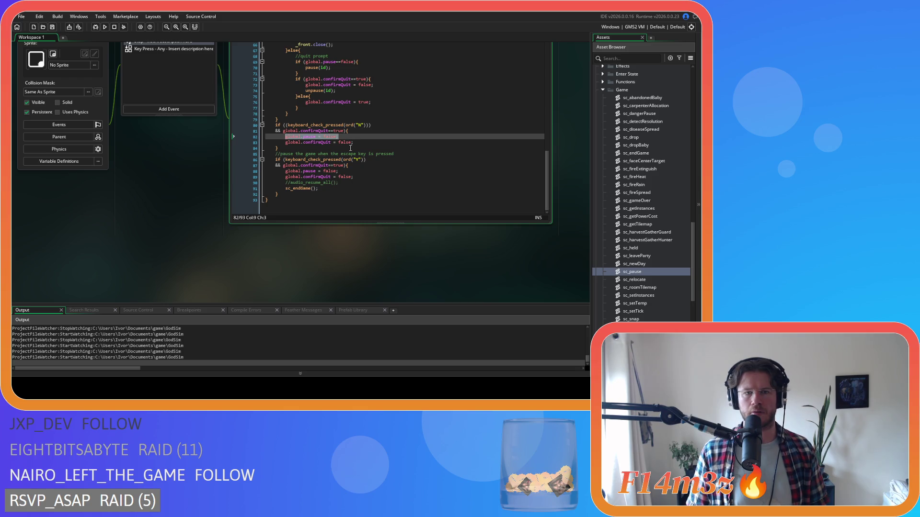
{"action": "type", "text": "unp"}
{"action": "key", "text": "Return"}
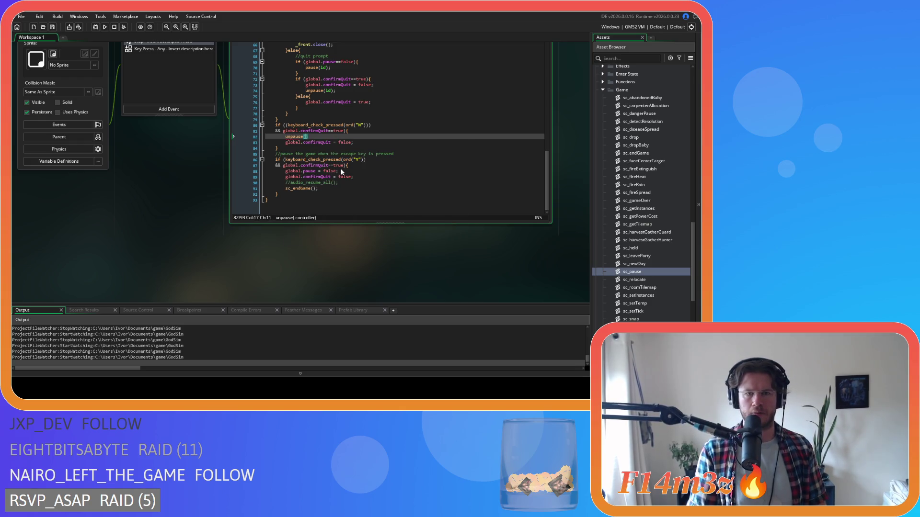
{"action": "type", "text": "id)"}
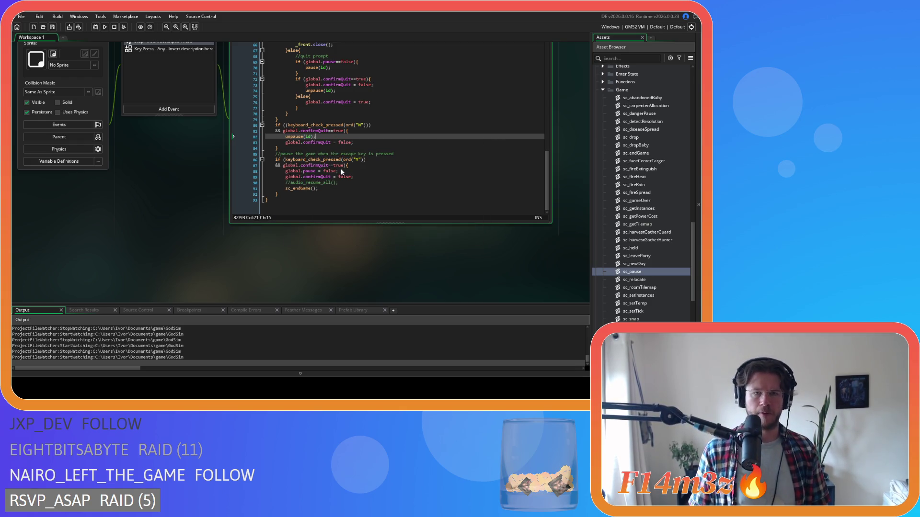
{"action": "key", "text": "shift+Home"}
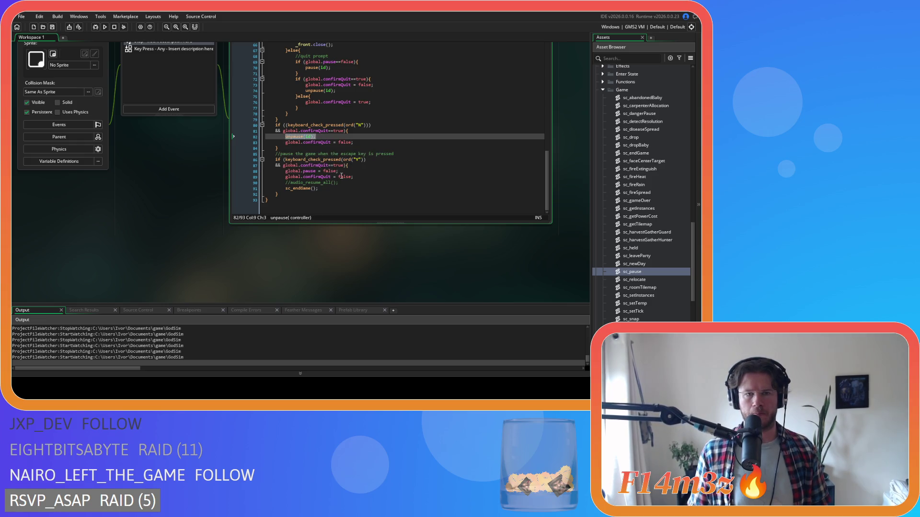
{"action": "key", "text": "ctrl+c"}
{"action": "left_click", "coordinate": [342, 170]}
{"action": "key", "text": "shift+Home"}
{"action": "key", "text": "ctrl+v"}
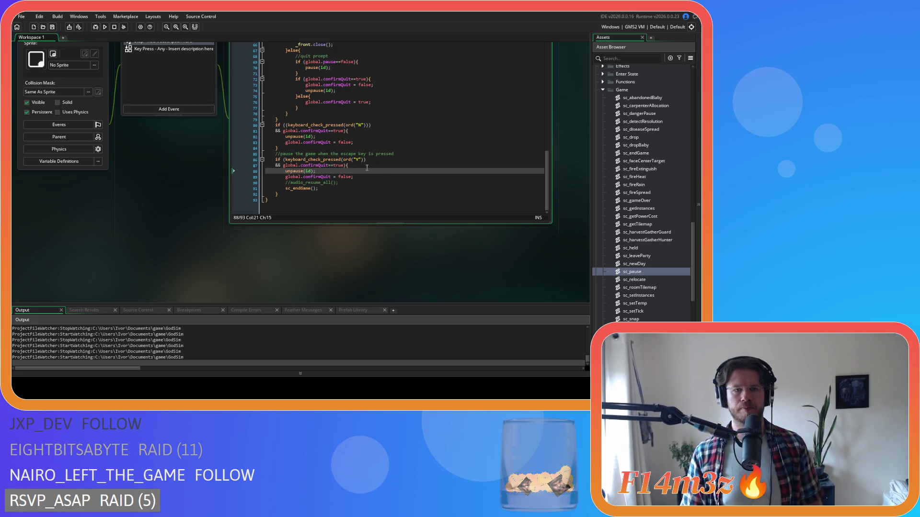
- Delete the commented-out //audio_resume_all(); line
{"action": "left_click", "coordinate": [349, 184]}
{"action": "key", "text": "shift+Home"}
{"action": "key", "text": "BackSpace"}
{"action": "key", "text": "BackSpace"}
{"action": "left_click", "coordinate": [389, 172]}
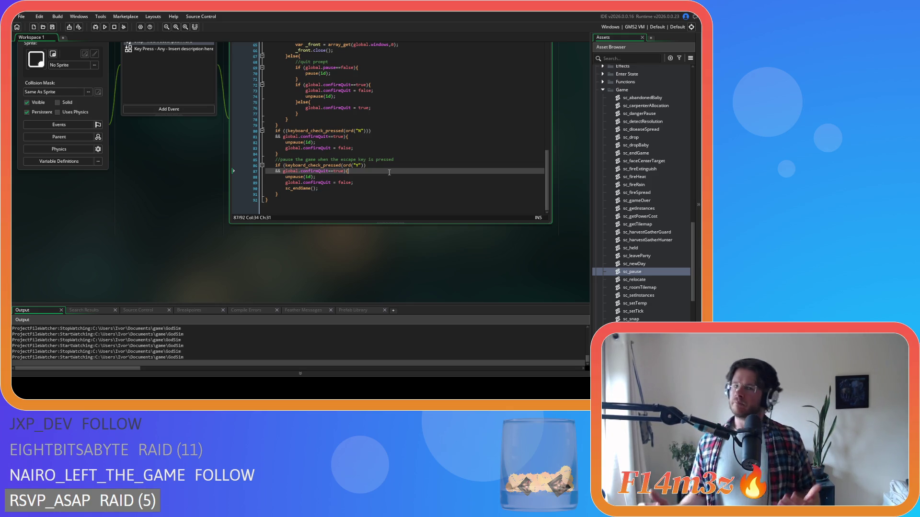
{"action": "scroll", "coordinate": [178, 196], "scroll_direction": "up", "scroll_amount": 3}
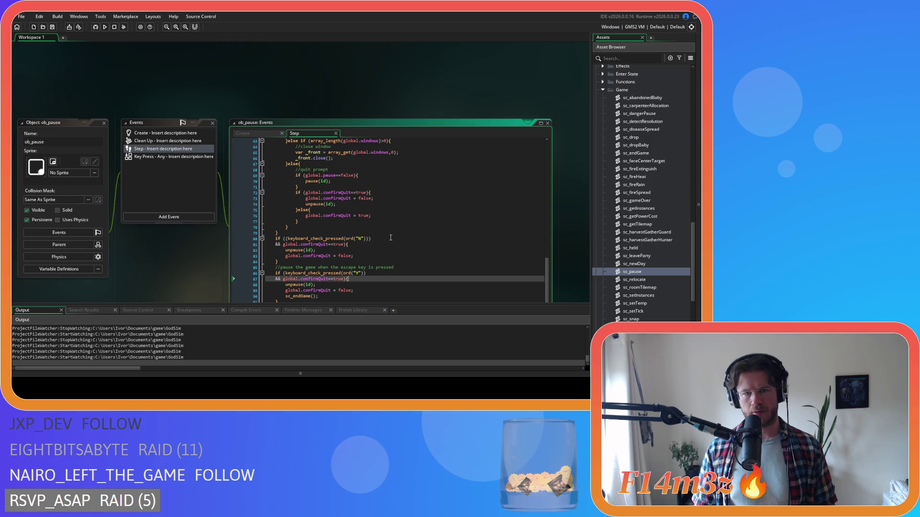
- Close all the open object and code editor windows
{"action": "scroll", "coordinate": [391, 238], "scroll_direction": "up", "scroll_amount": 2}
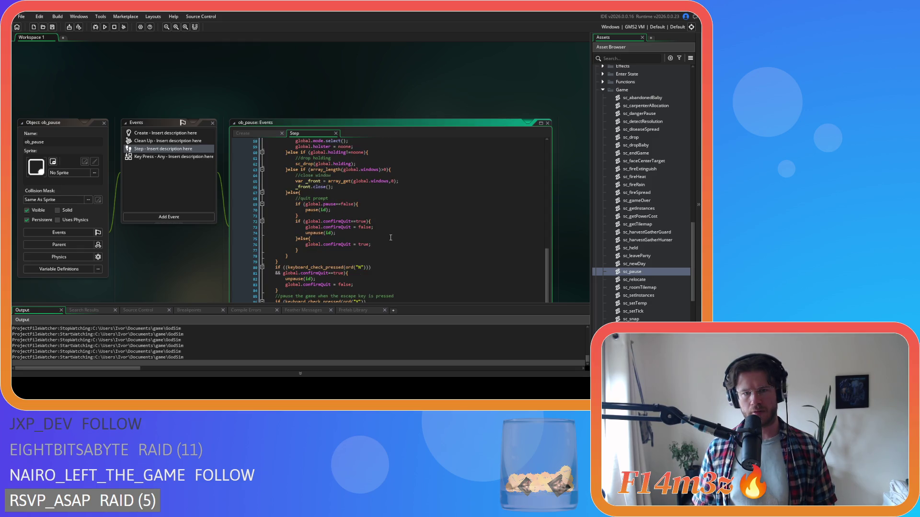
{"action": "scroll", "coordinate": [391, 238], "scroll_direction": "up", "scroll_amount": 18}
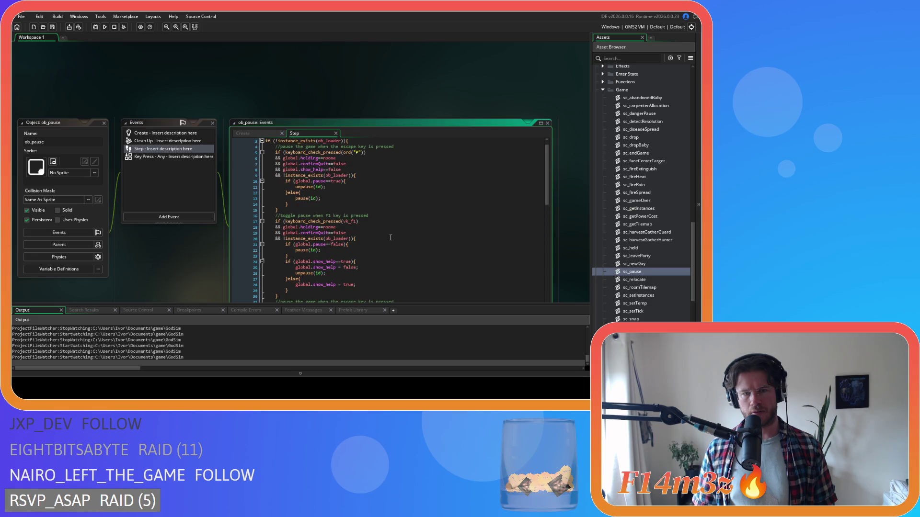
{"action": "scroll", "coordinate": [391, 238], "scroll_direction": "down", "scroll_amount": 3}
{"action": "scroll", "coordinate": [390, 238], "scroll_direction": "up", "scroll_amount": 3}
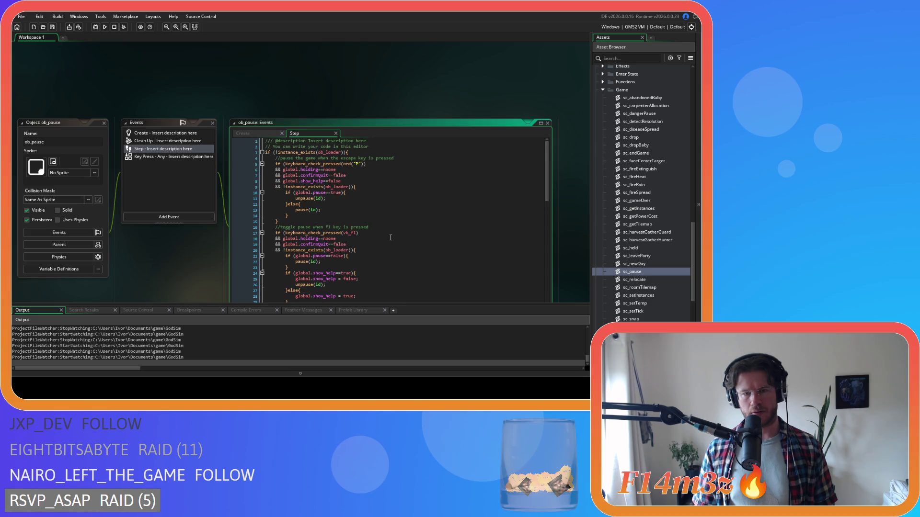
{"action": "scroll", "coordinate": [390, 238], "scroll_direction": "down", "scroll_amount": 1}
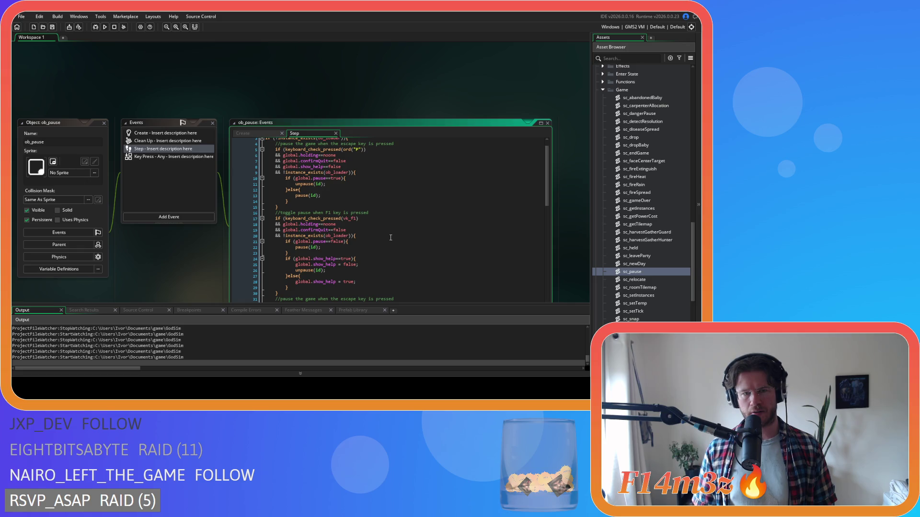
{"action": "scroll", "coordinate": [390, 237], "scroll_direction": "down", "scroll_amount": 3}
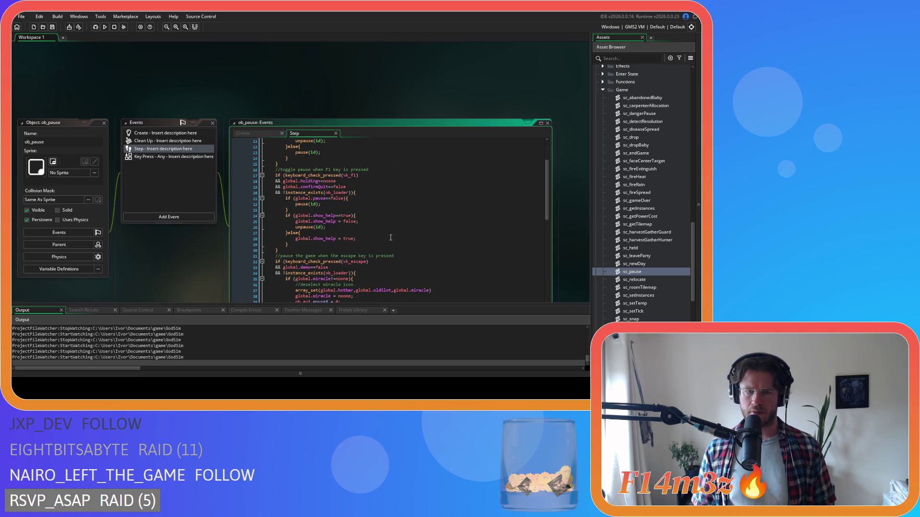
{"action": "scroll", "coordinate": [390, 238], "scroll_direction": "up", "scroll_amount": 3}
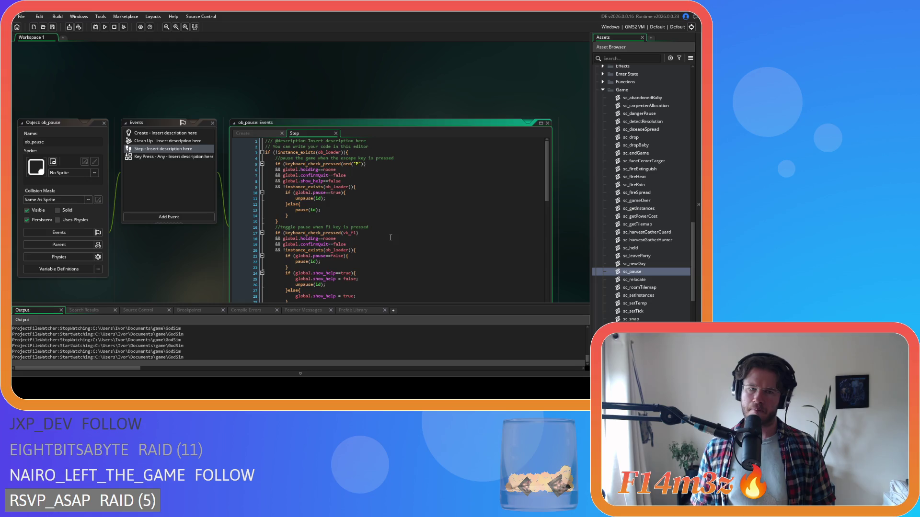
{"action": "right_click", "coordinate": [309, 91]}
{"action": "left_click", "coordinate": [353, 115]}
{"action": "left_click", "coordinate": [603, 90]}
- Collapse the Game, Scripts and Objects folders in the asset tree and build with F5
{"action": "scroll", "coordinate": [602, 111], "scroll_direction": "up", "scroll_amount": 3}
{"action": "left_click", "coordinate": [596, 130]}
{"action": "left_click", "coordinate": [603, 151]}
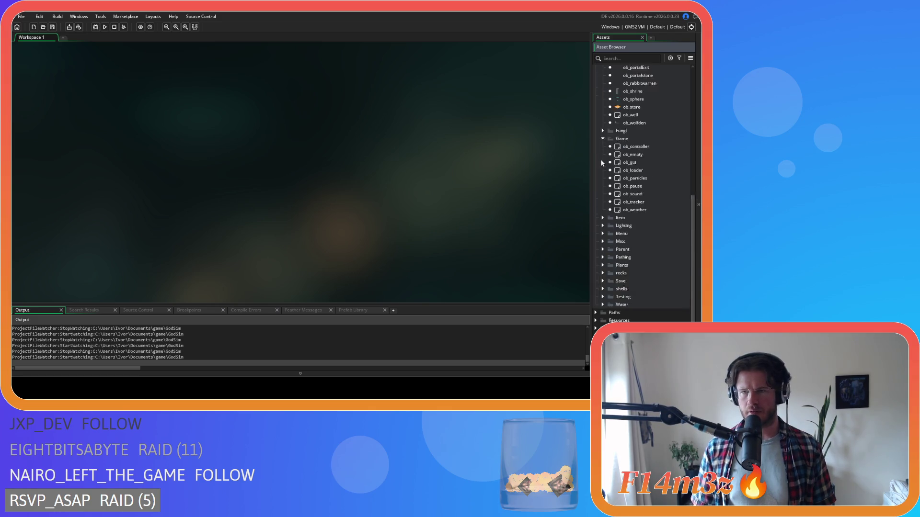
{"action": "scroll", "coordinate": [599, 159], "scroll_direction": "up", "scroll_amount": 5}
{"action": "scroll", "coordinate": [602, 120], "scroll_direction": "up", "scroll_amount": 2}
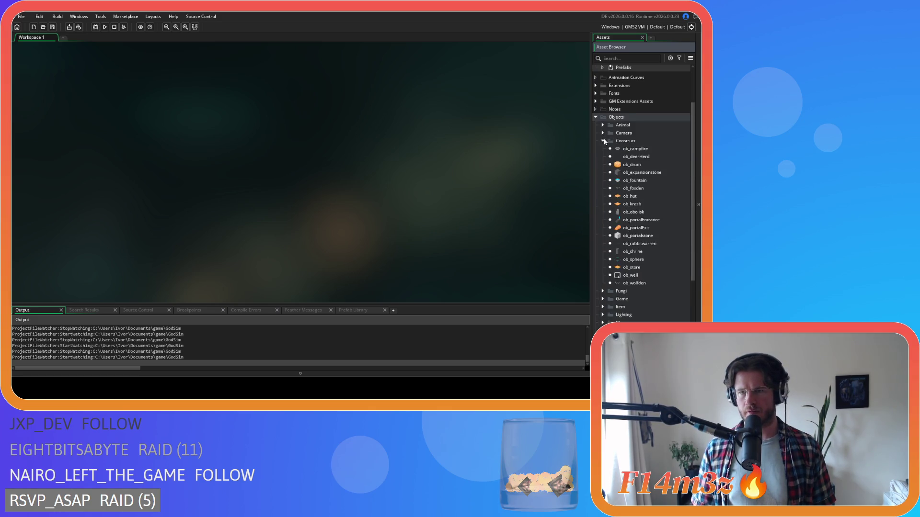
{"action": "left_click", "coordinate": [599, 143]}
{"action": "scroll", "coordinate": [600, 137], "scroll_direction": "up", "scroll_amount": 3}
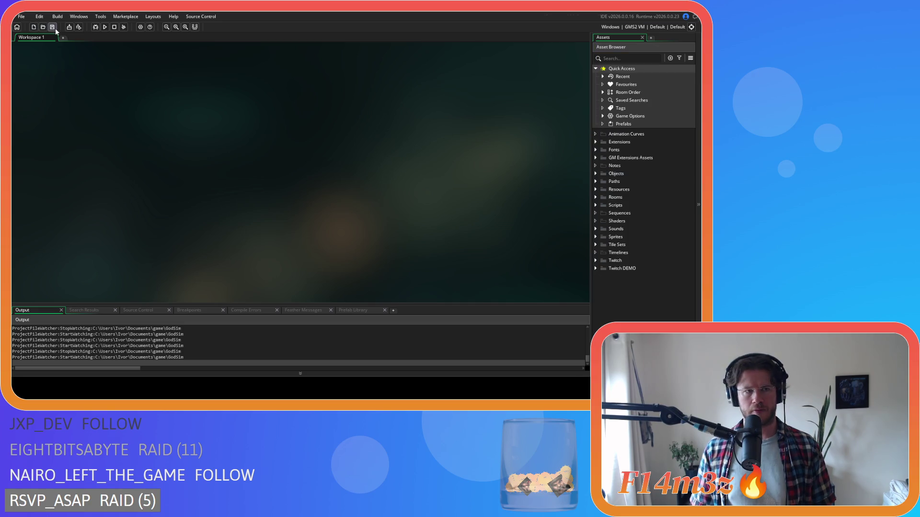
{"action": "key", "text": "F5"}
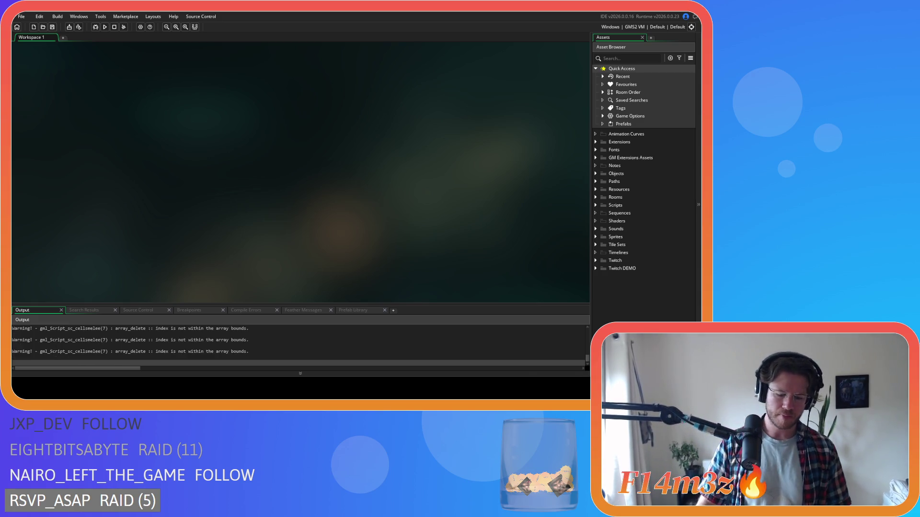
- Pause the game with Space once the world has loaded
{"action": "key", "text": "space"}
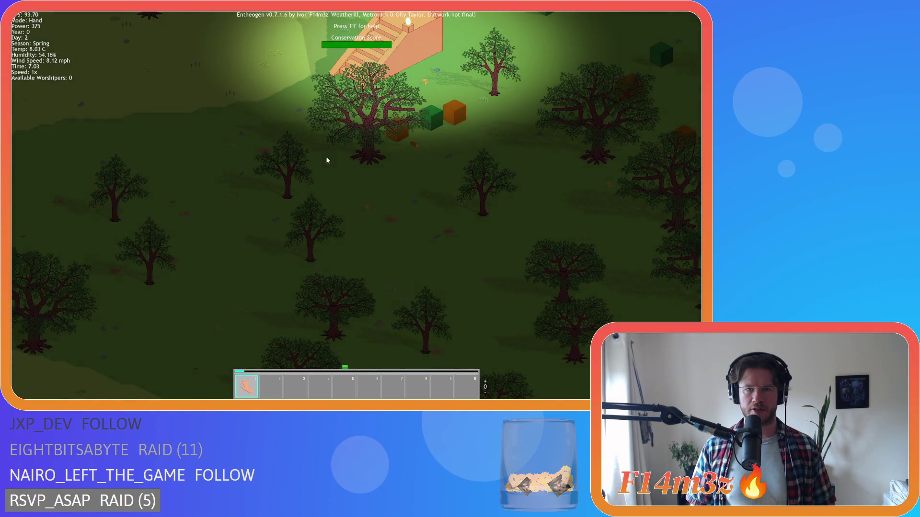
- Bring up the quit confirmation three times, declining it each time with N
{"action": "key", "text": "Escape"}
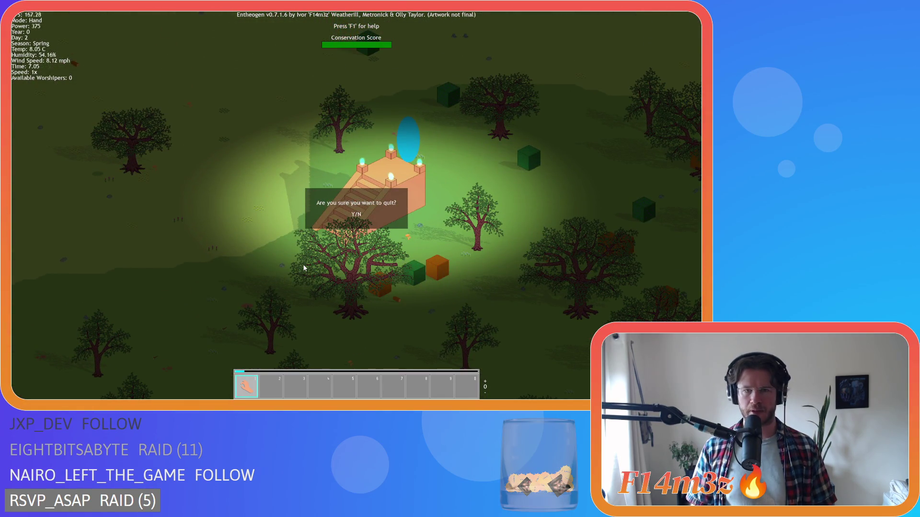
{"action": "key", "text": "n"}
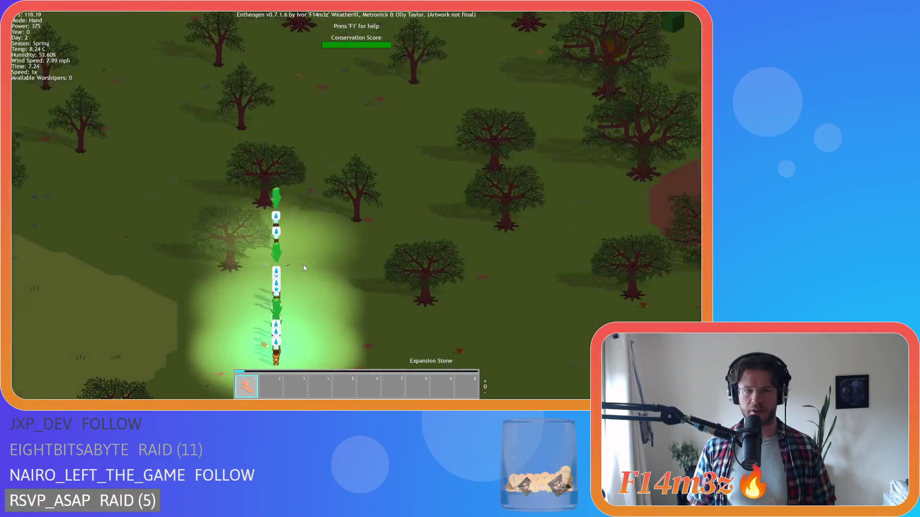
{"action": "key", "text": "Escape"}
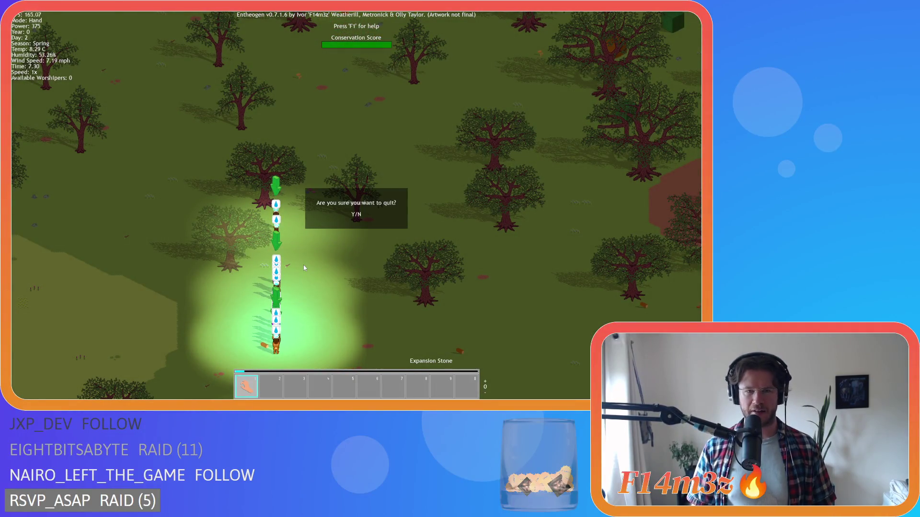
{"action": "key", "text": "n"}
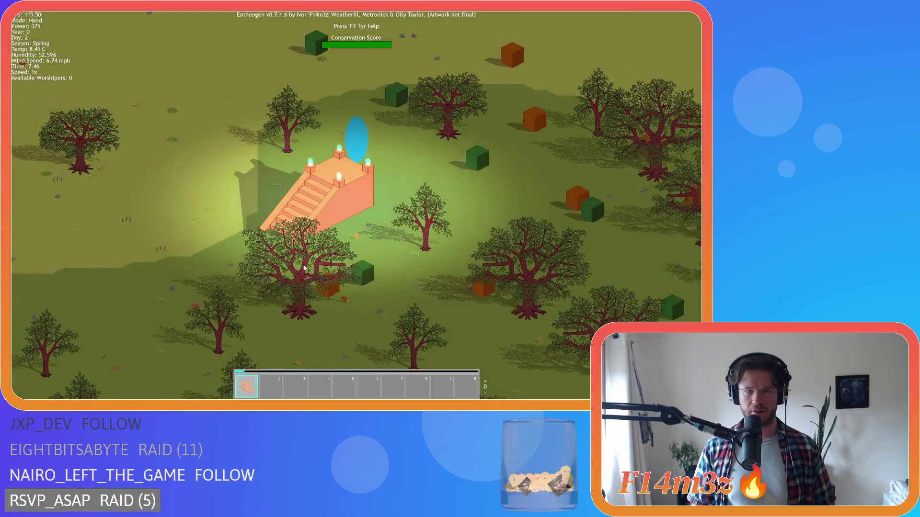
{"action": "key", "text": "Escape"}
{"action": "key", "text": "n"}
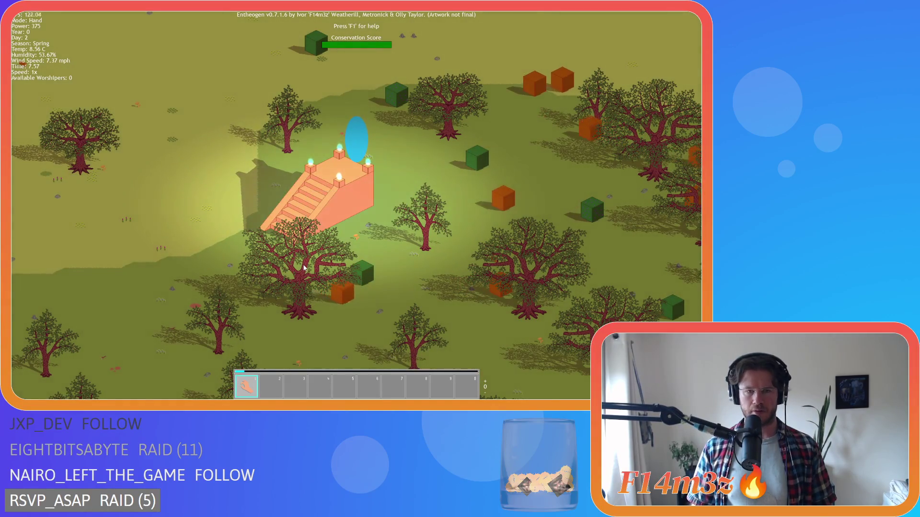
- With the F1 help menu shown, pan the game view around the temple, then close help
{"action": "key", "text": "F1"}
{"action": "key", "text": "d"}
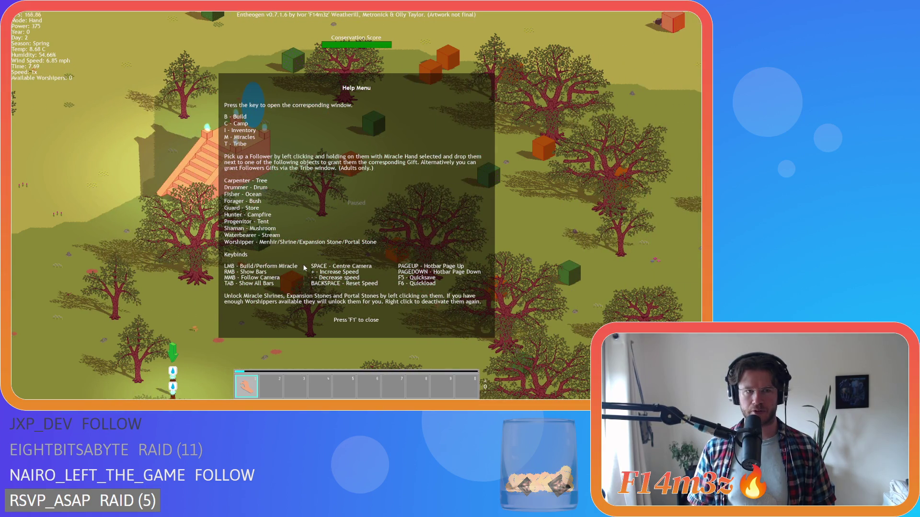
{"action": "key", "text": "s"}
{"action": "key", "text": "a"}
{"action": "key", "text": "w"}
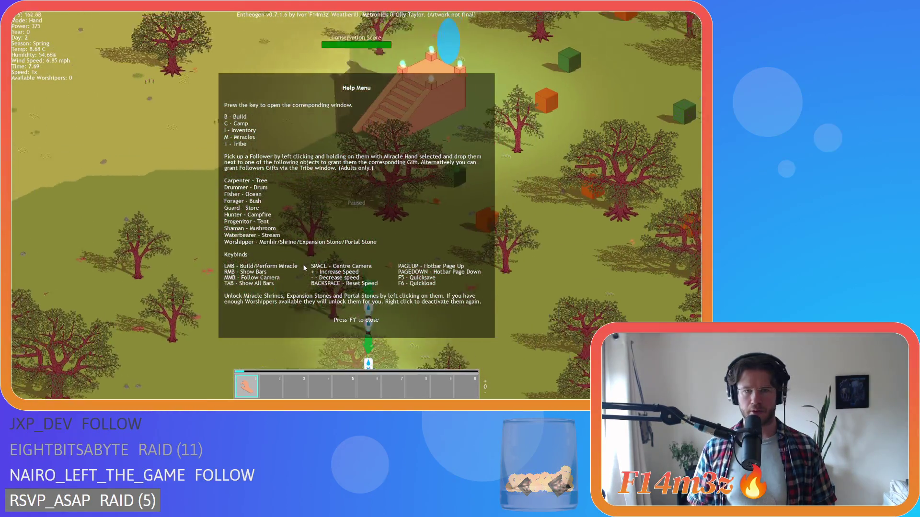
{"action": "key", "text": "F1"}
{"action": "key", "text": "F1"}
- Switch between the quit prompt and the F1 help menu, then nudge the view right
{"action": "key", "text": "Escape"}
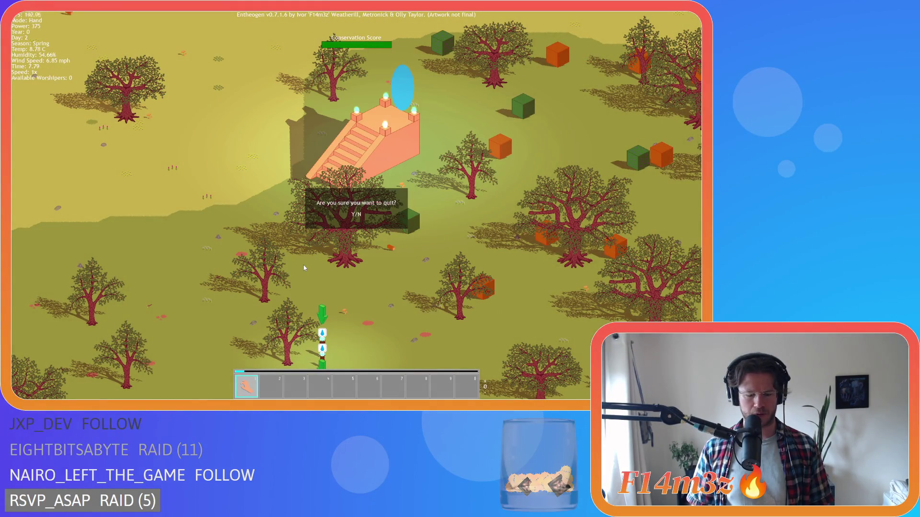
{"action": "key", "text": "F1"}
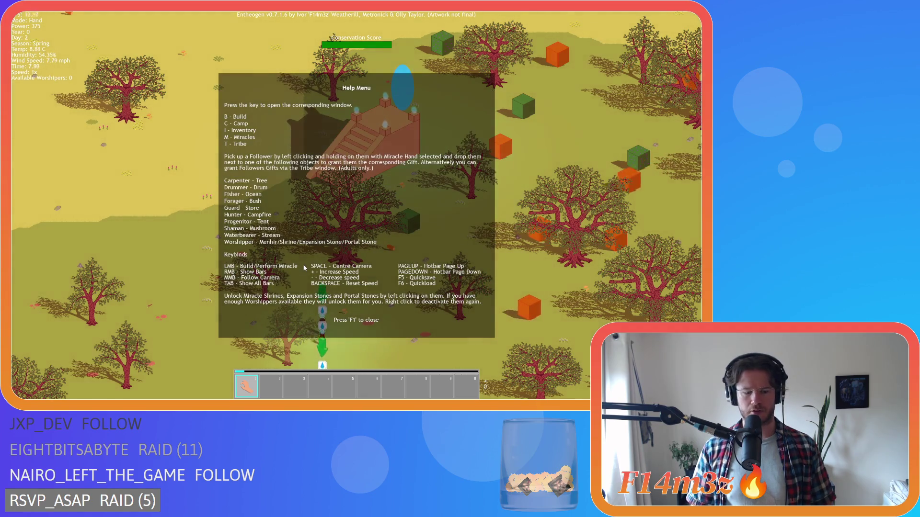
{"action": "key", "text": "Escape"}
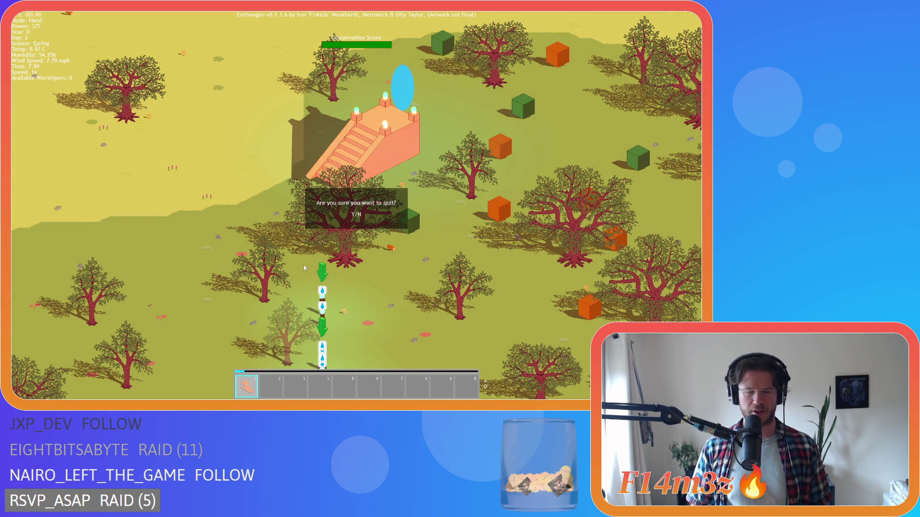
{"action": "key", "text": "F1"}
{"action": "key", "text": "F1"}
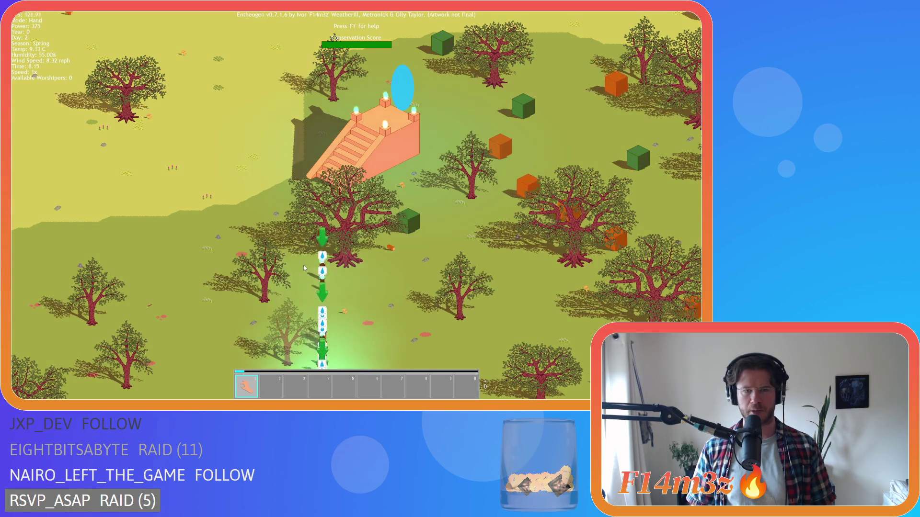
{"action": "key", "text": "F1"}
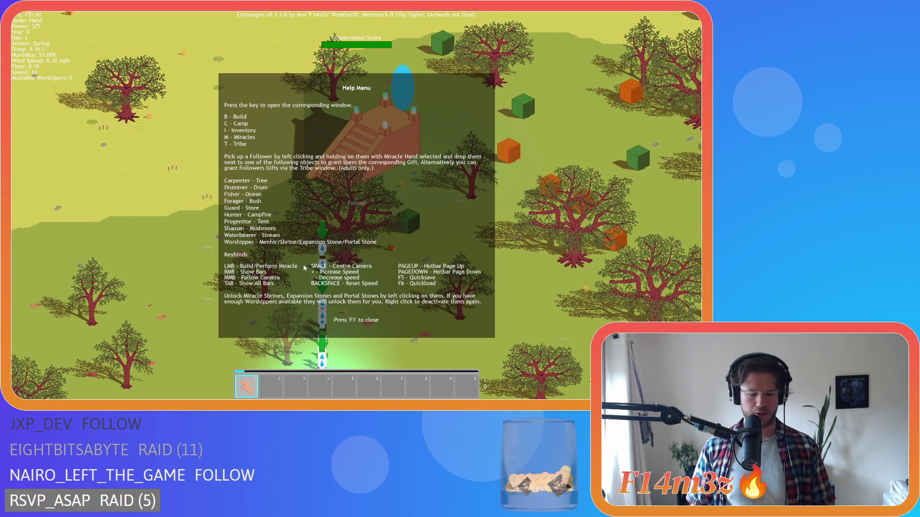
{"action": "key", "text": "F1"}
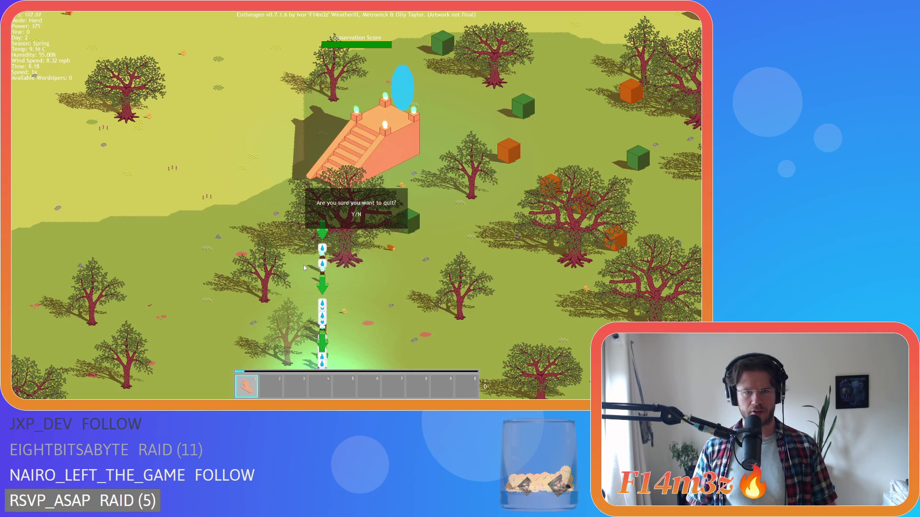
{"action": "key", "text": "F1"}
{"action": "key", "text": "F1"}
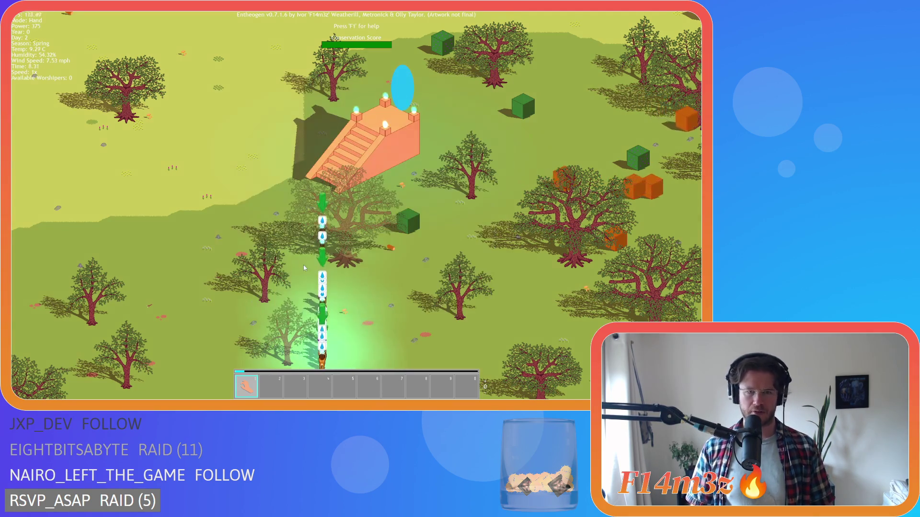
{"action": "key", "text": "a"}
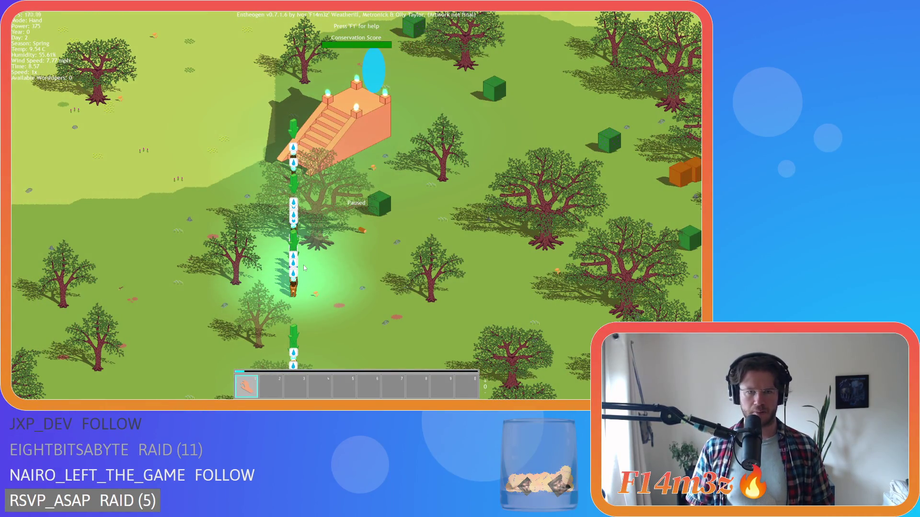
{"action": "key", "text": "a"}
- Quit to the main menu with Esc and Y, and highlight Load Game
{"action": "key", "text": "Escape"}
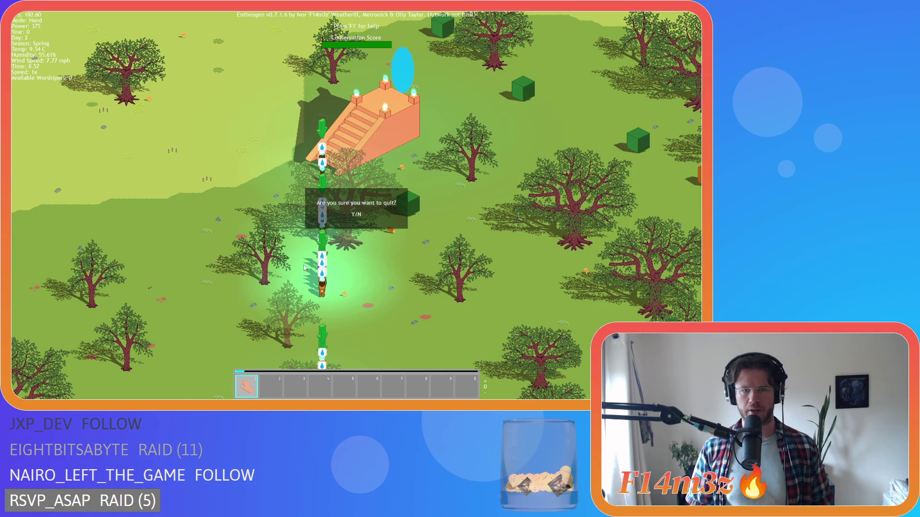
{"action": "key", "text": "y"}
{"action": "key", "text": "Down"}
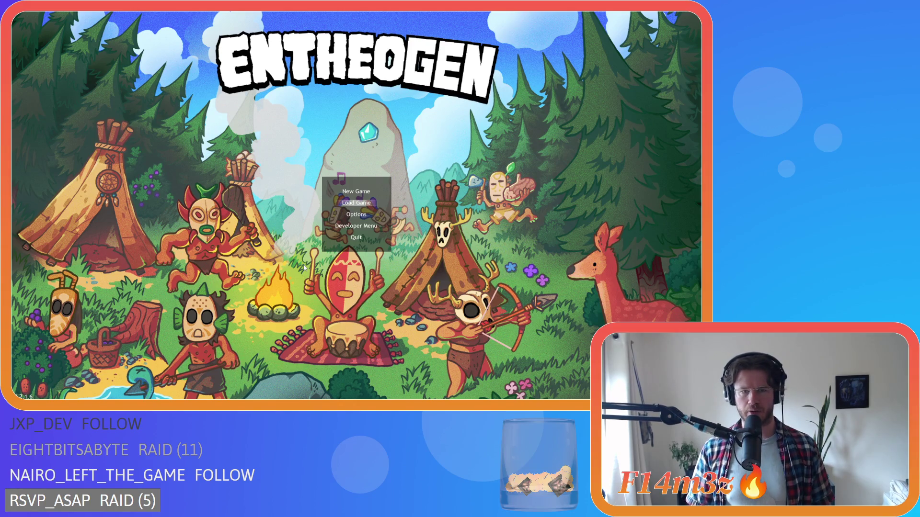
- Load the saved game and pan the camera across the world
{"action": "key", "text": "Return"}
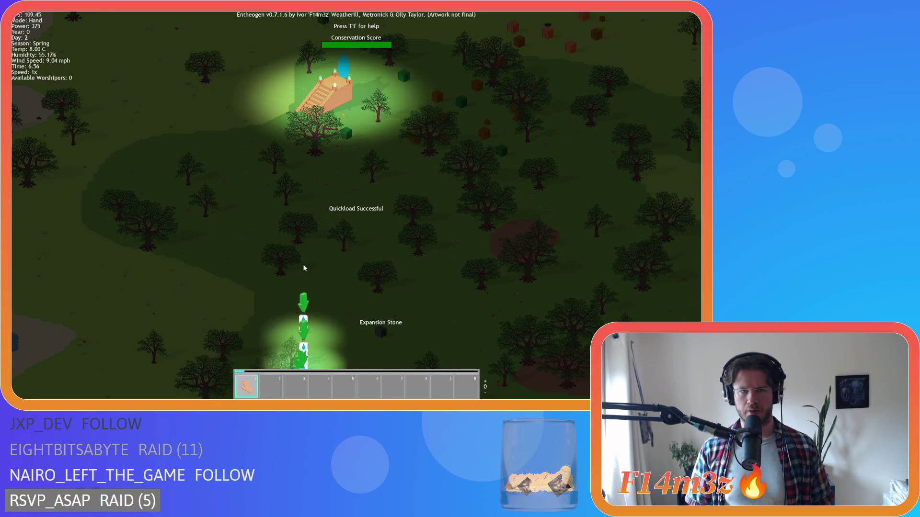
{"action": "key", "text": "d"}
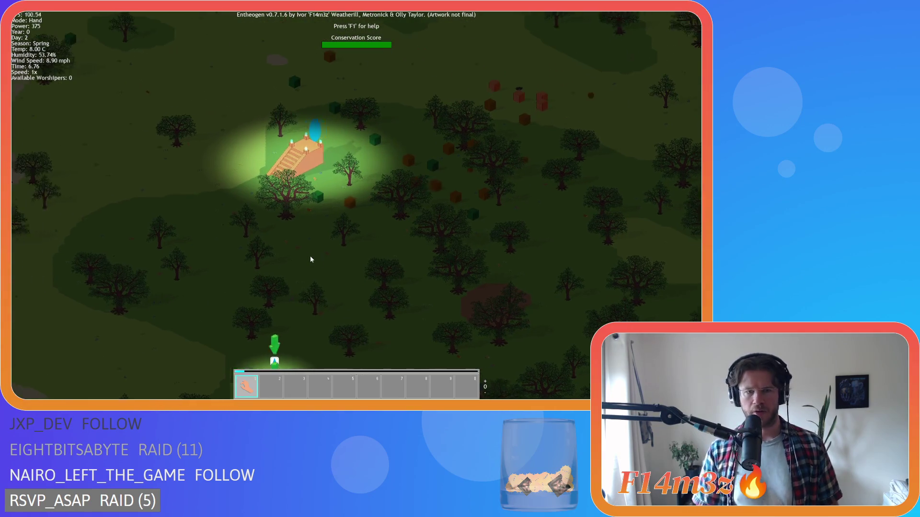
{"action": "scroll", "coordinate": [311, 258], "scroll_direction": "down", "scroll_amount": 5}
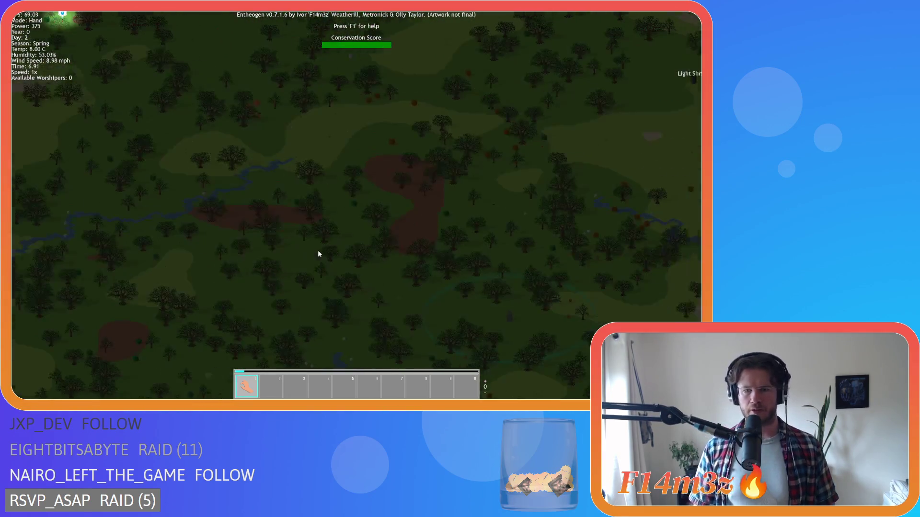
{"action": "scroll", "coordinate": [318, 254], "scroll_direction": "up", "scroll_amount": 5}
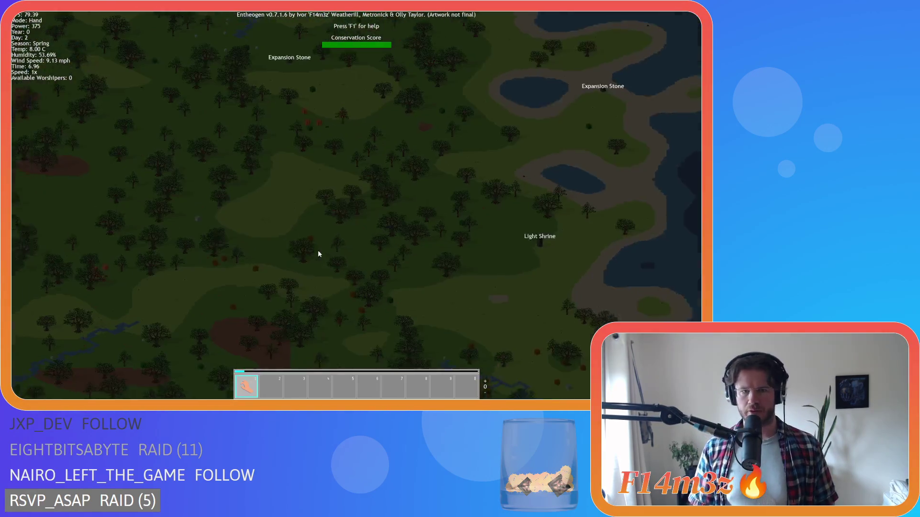
- Place a Sleeping Tent in the forest from the build list
{"action": "key", "text": "b"}
{"action": "key", "text": "b"}
{"action": "key", "text": "b"}
{"action": "left_click", "coordinate": [286, 111]}
{"action": "left_click", "coordinate": [351, 162]}
{"action": "key", "text": "b"}
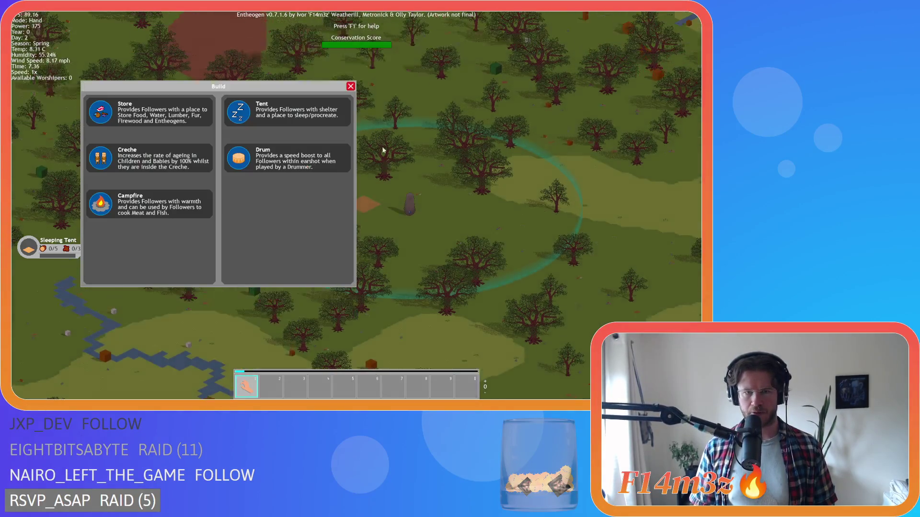
{"action": "key", "text": "b"}
- Quit the running game by confirming the quit prompt with Y
{"action": "scroll", "coordinate": [269, 162], "scroll_direction": "down", "scroll_amount": 5}
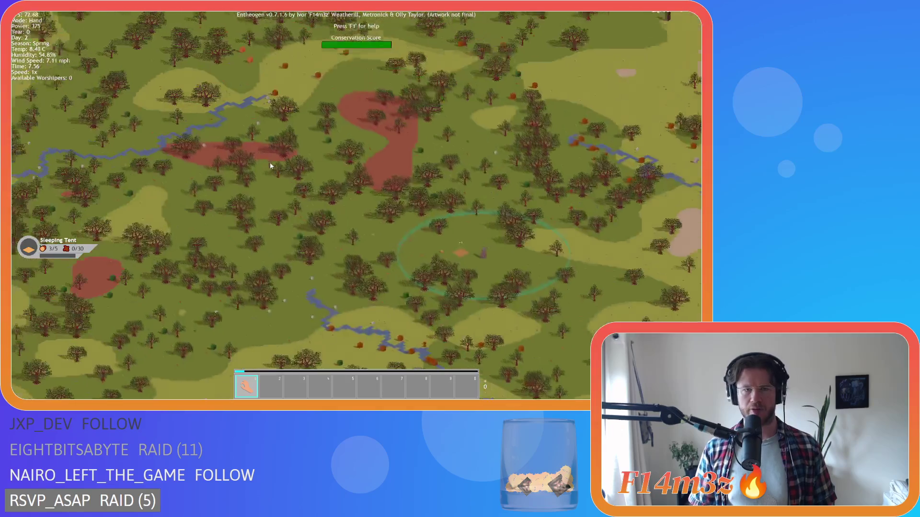
{"action": "scroll", "coordinate": [273, 163], "scroll_direction": "up", "scroll_amount": 5}
{"action": "key", "text": "Escape"}
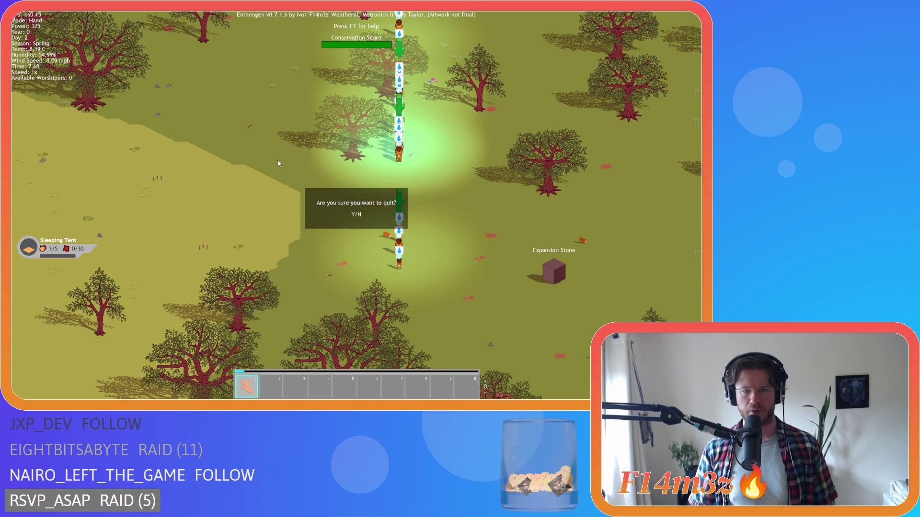
{"action": "key", "text": "y"}
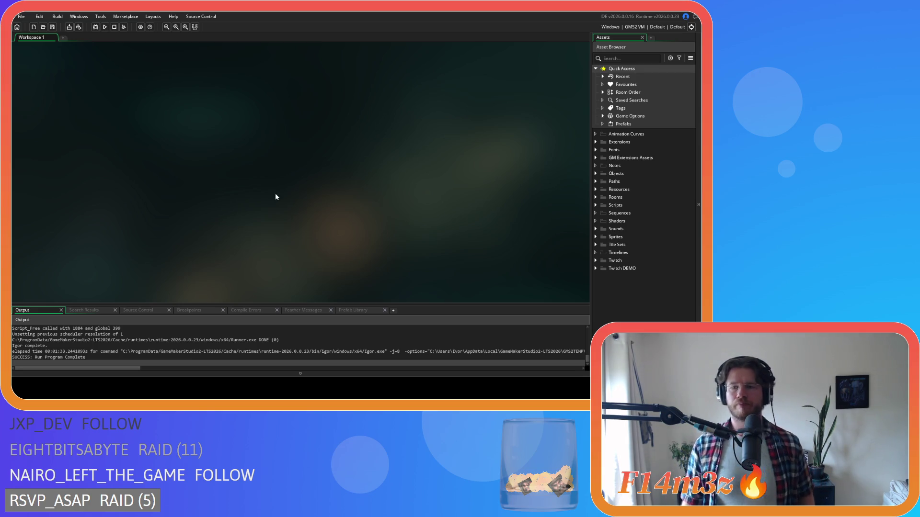
- Expand Scripts and its Trackers subfolder, then select the sc_trackerBuildUpdate script
{"action": "left_click", "coordinate": [596, 205]}
{"action": "scroll", "coordinate": [622, 235], "scroll_direction": "down", "scroll_amount": 4}
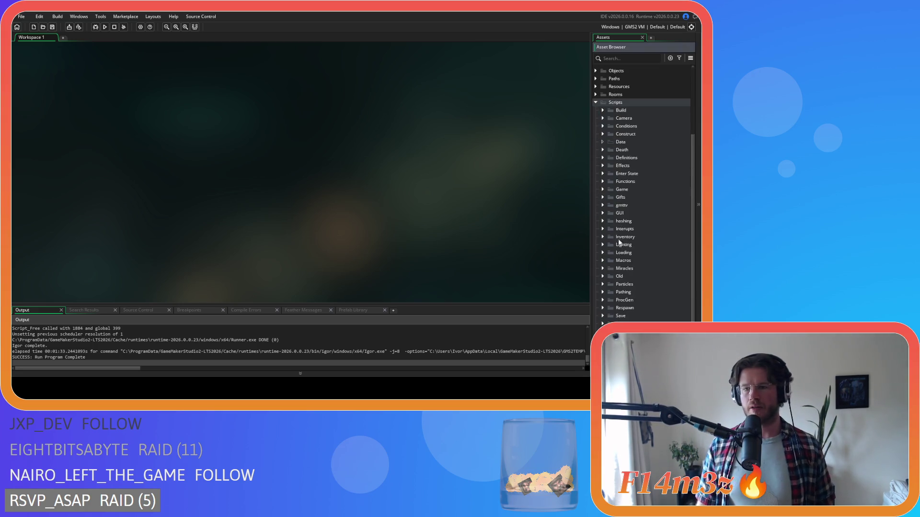
{"action": "scroll", "coordinate": [608, 237], "scroll_direction": "down", "scroll_amount": 2}
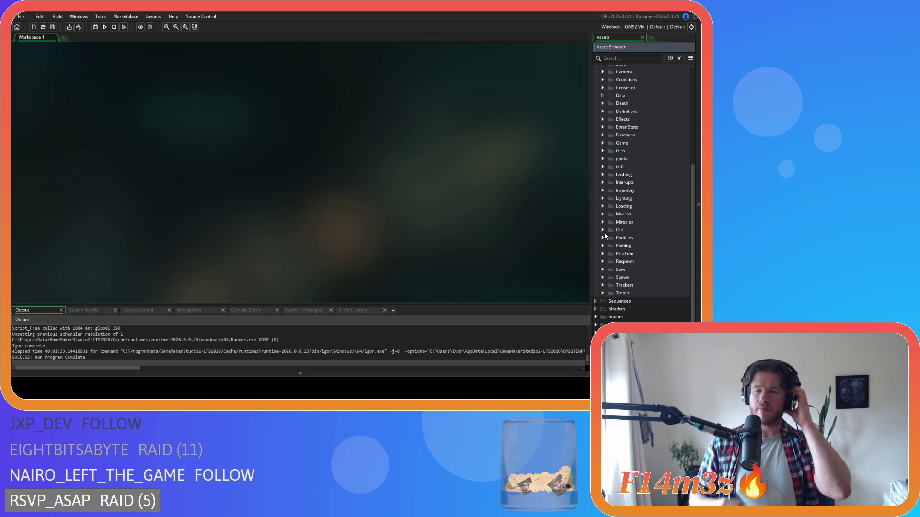
{"action": "left_click", "coordinate": [603, 285]}
{"action": "scroll", "coordinate": [623, 288], "scroll_direction": "down", "scroll_amount": 3}
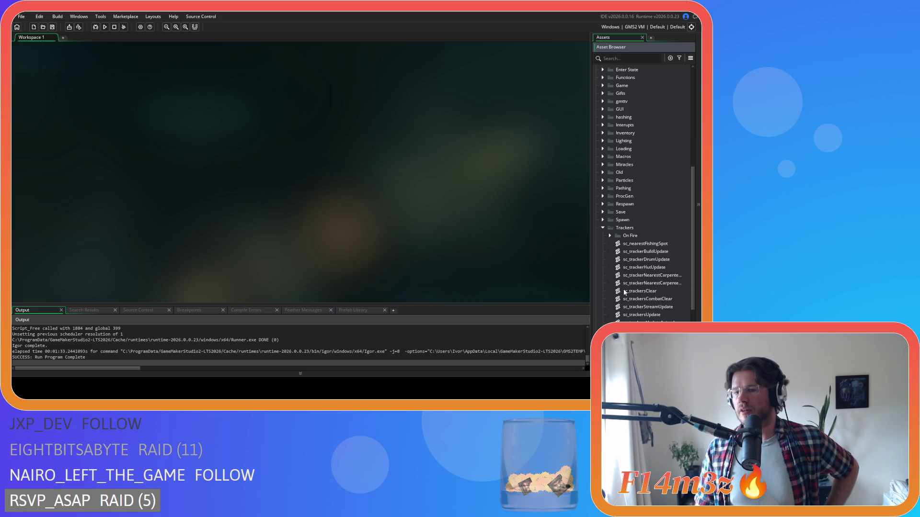
{"action": "left_click", "coordinate": [661, 253]}
- Open sc_trackerBuildUpdate and skim the start of its trackerBuildUpdate(controller) function
{"action": "double_click", "coordinate": [660, 253]}
{"action": "scroll", "coordinate": [249, 198], "scroll_direction": "down", "scroll_amount": 8}
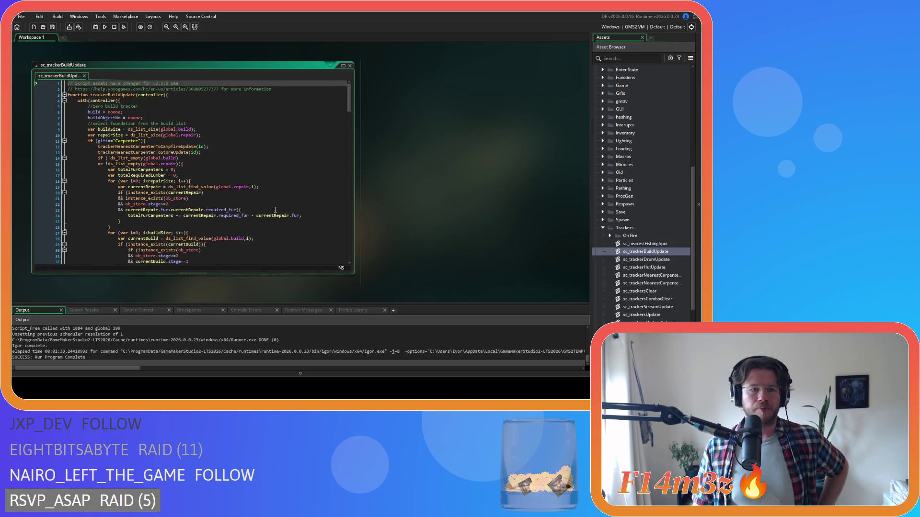
{"action": "scroll", "coordinate": [248, 198], "scroll_direction": "up", "scroll_amount": 3}
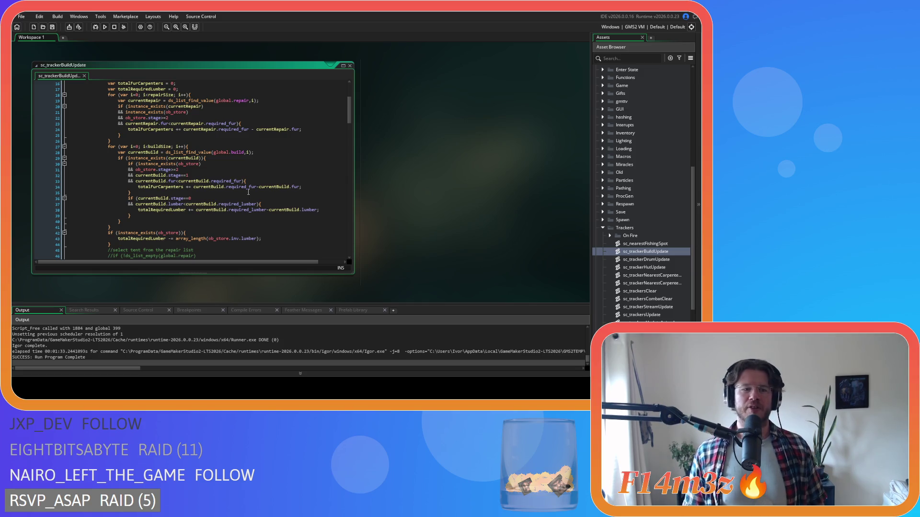
{"action": "scroll", "coordinate": [259, 193], "scroll_direction": "down", "scroll_amount": 7}
{"action": "scroll", "coordinate": [259, 193], "scroll_direction": "down", "scroll_amount": 4}
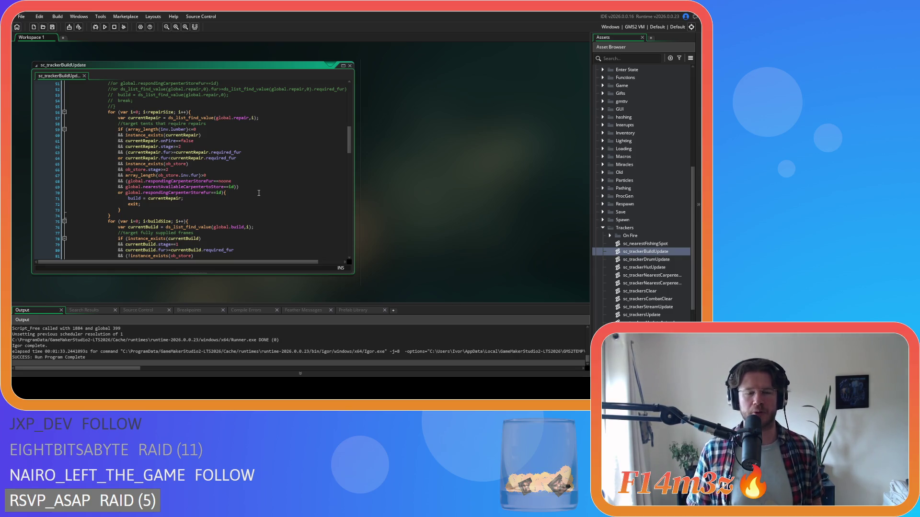
{"action": "scroll", "coordinate": [259, 193], "scroll_direction": "down", "scroll_amount": 3}
{"action": "scroll", "coordinate": [258, 193], "scroll_direction": "down", "scroll_amount": 3}
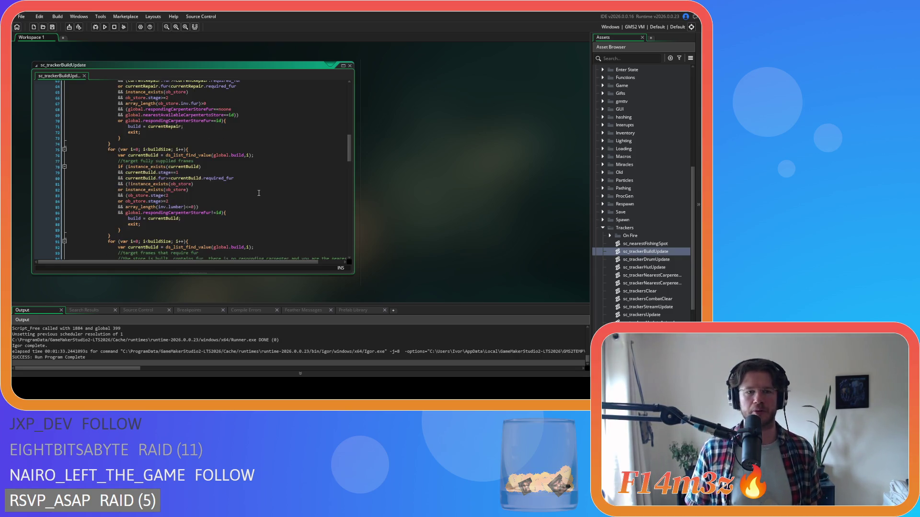
{"action": "scroll", "coordinate": [258, 192], "scroll_direction": "up", "scroll_amount": 6}
{"action": "scroll", "coordinate": [259, 192], "scroll_direction": "up", "scroll_amount": 10}
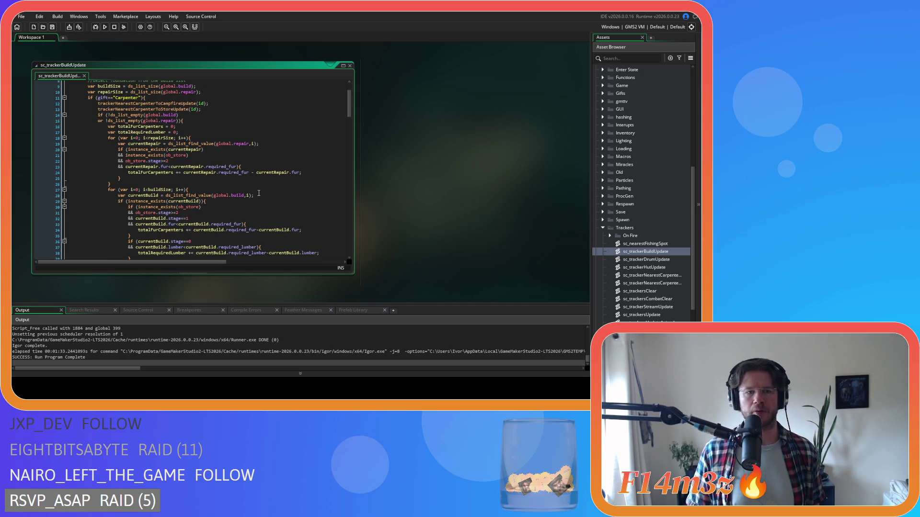
- Read through the repair and build loops tallying fur carpenters and lumber against ob_store
{"action": "scroll", "coordinate": [259, 193], "scroll_direction": "down", "scroll_amount": 10}
{"action": "scroll", "coordinate": [259, 199], "scroll_direction": "down", "scroll_amount": 8}
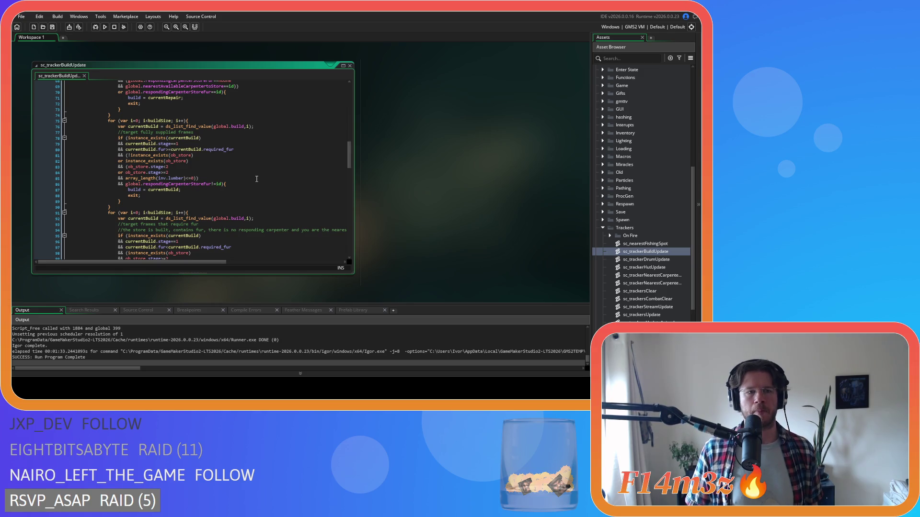
{"action": "scroll", "coordinate": [256, 178], "scroll_direction": "down", "scroll_amount": 5}
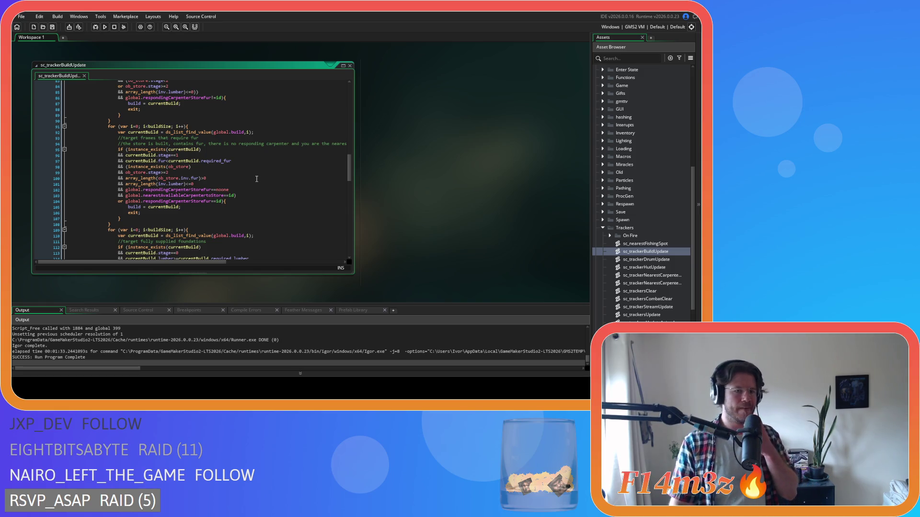
{"action": "scroll", "coordinate": [253, 178], "scroll_direction": "down", "scroll_amount": 4}
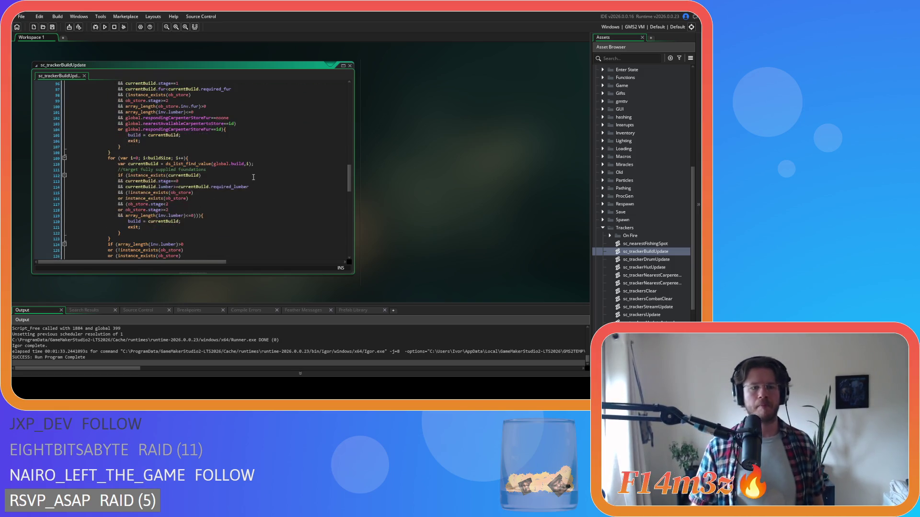
{"action": "scroll", "coordinate": [256, 178], "scroll_direction": "down", "scroll_amount": 4}
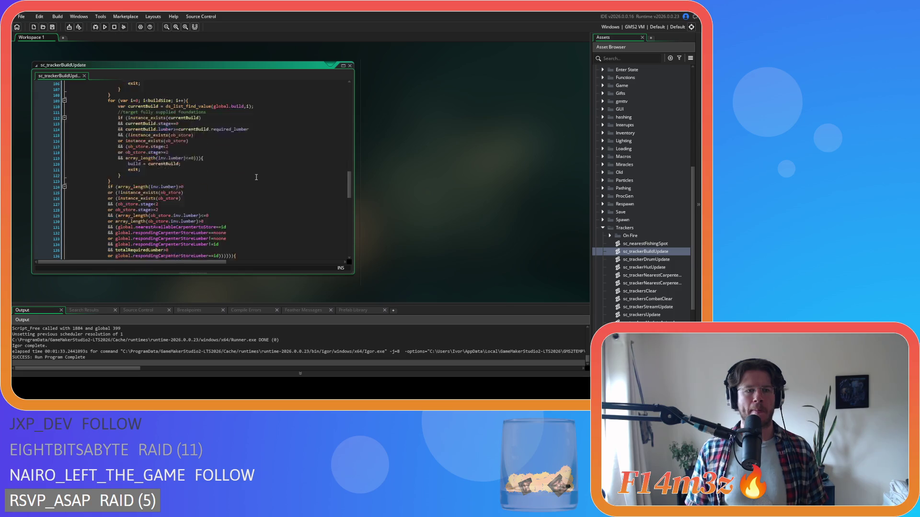
{"action": "scroll", "coordinate": [256, 177], "scroll_direction": "down", "scroll_amount": 3}
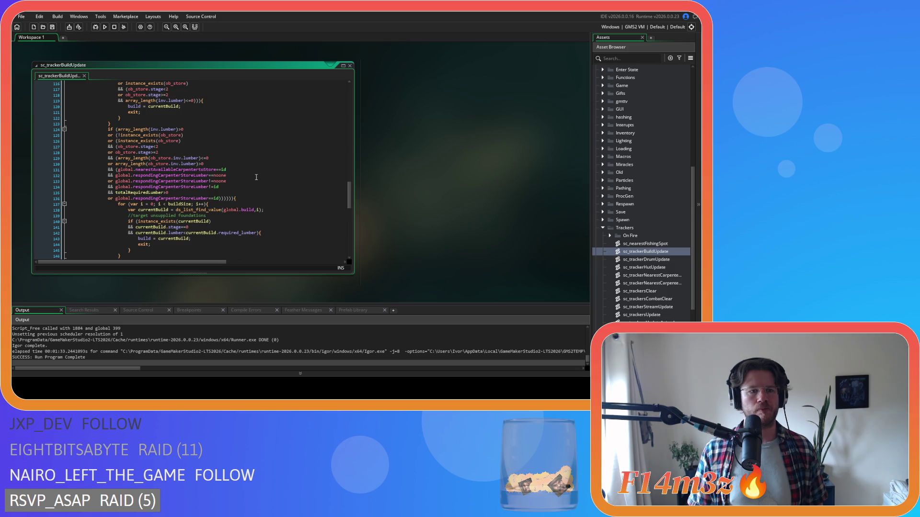
{"action": "scroll", "coordinate": [256, 177], "scroll_direction": "down", "scroll_amount": 7}
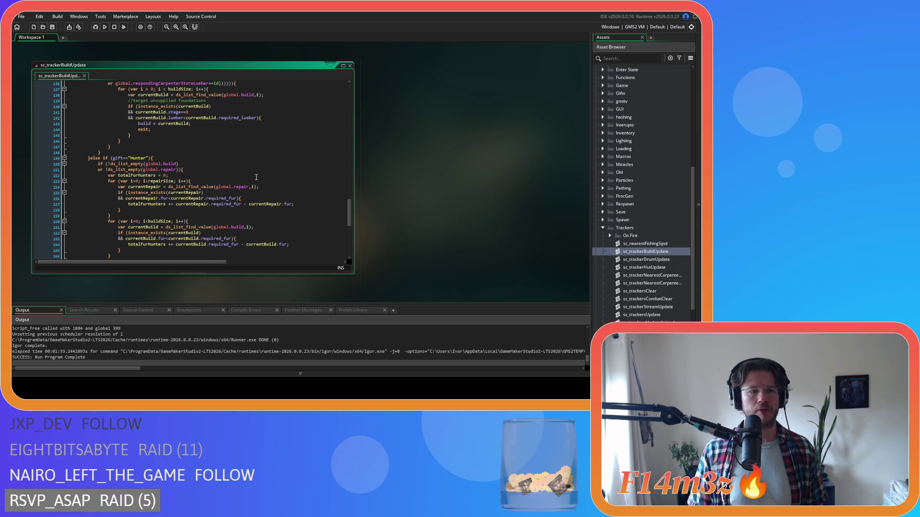
{"action": "scroll", "coordinate": [257, 177], "scroll_direction": "up", "scroll_amount": 20}
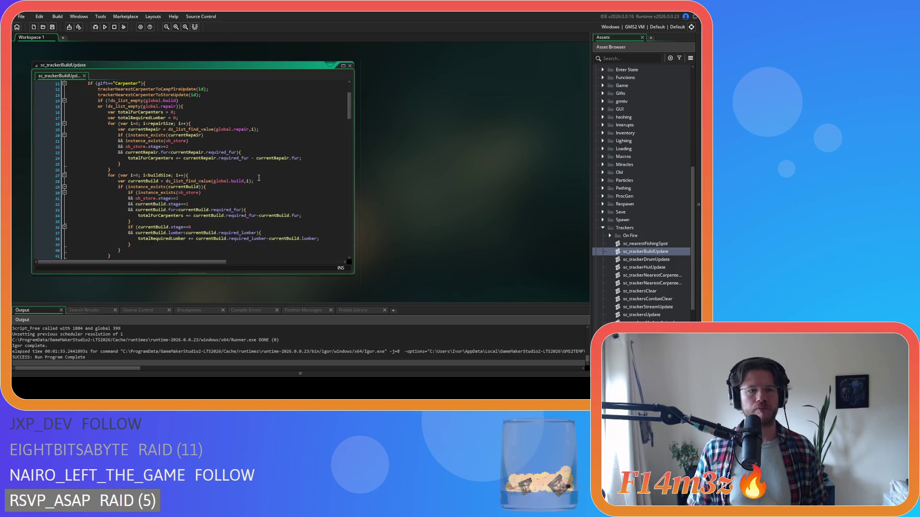
{"action": "scroll", "coordinate": [258, 178], "scroll_direction": "up", "scroll_amount": 3}
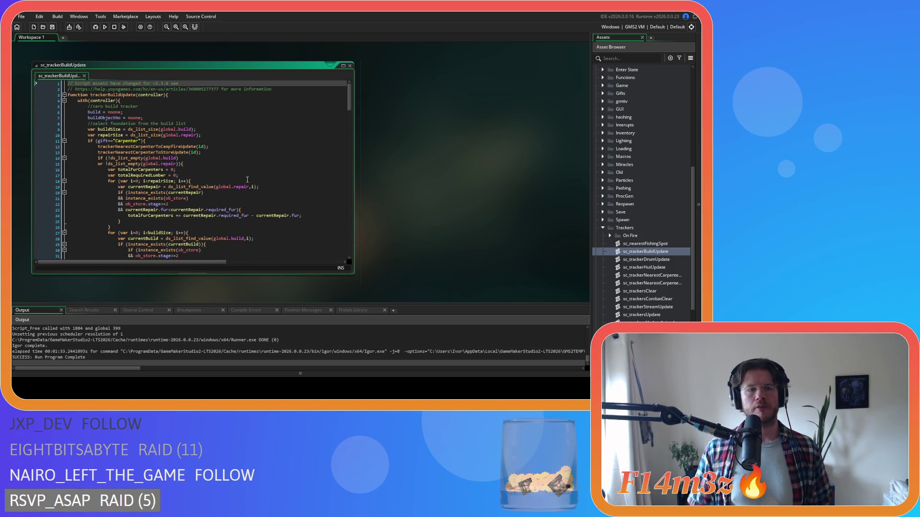
{"action": "scroll", "coordinate": [247, 180], "scroll_direction": "down", "scroll_amount": 3}
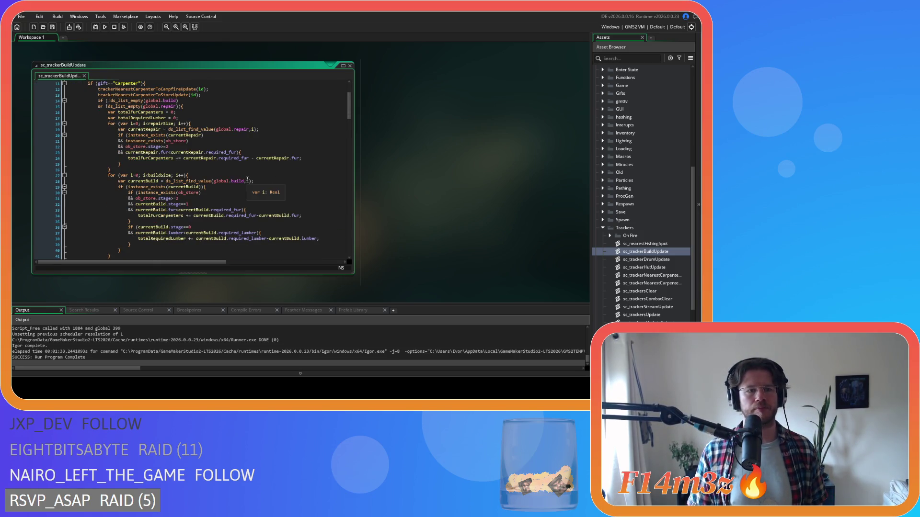
{"action": "scroll", "coordinate": [247, 179], "scroll_direction": "down", "scroll_amount": 2}
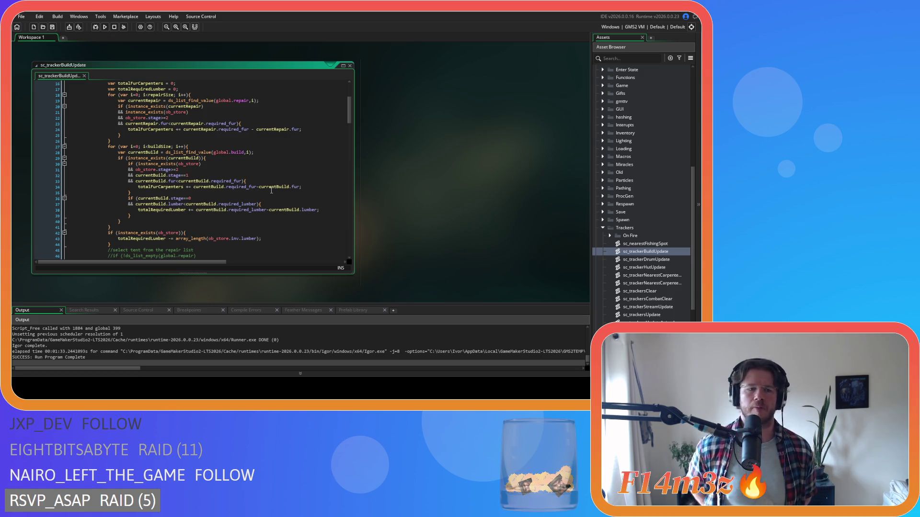
{"action": "scroll", "coordinate": [272, 190], "scroll_direction": "down", "scroll_amount": 1}
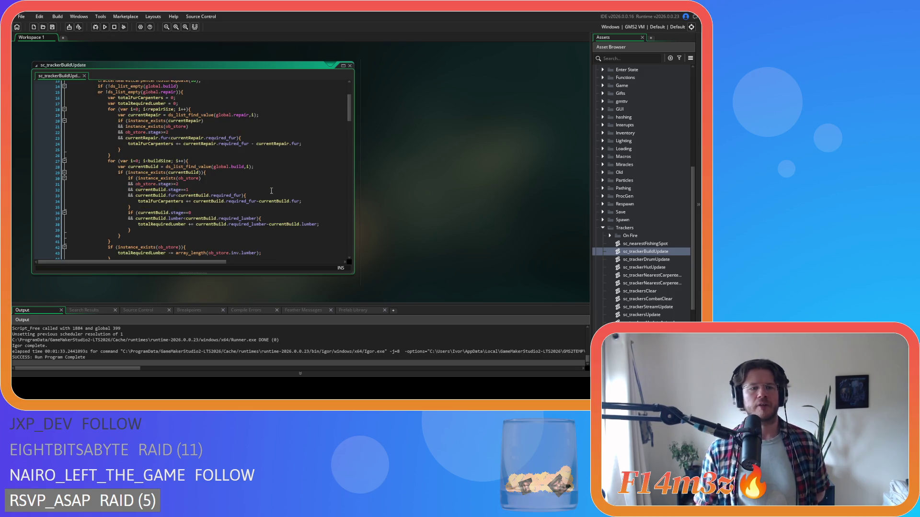
{"action": "scroll", "coordinate": [271, 191], "scroll_direction": "down", "scroll_amount": 1}
{"action": "scroll", "coordinate": [271, 191], "scroll_direction": "up", "scroll_amount": 1}
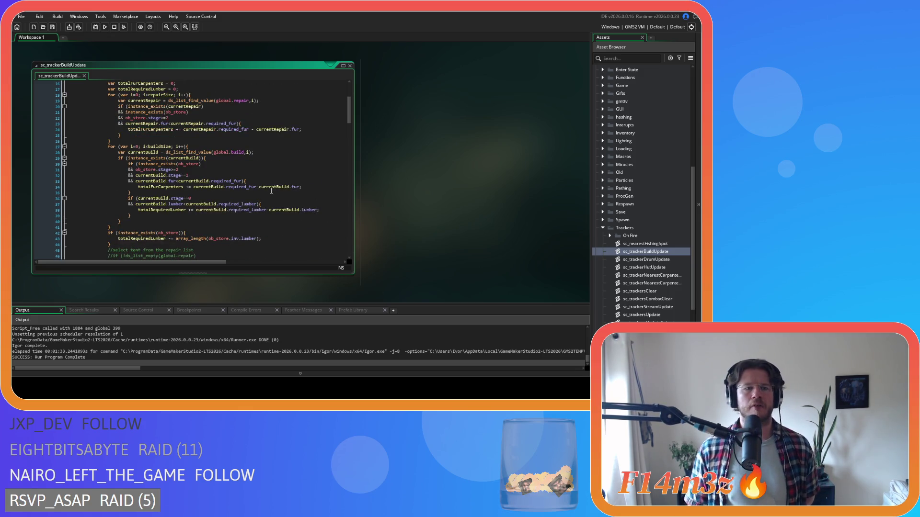
{"action": "scroll", "coordinate": [271, 191], "scroll_direction": "up", "scroll_amount": 1}
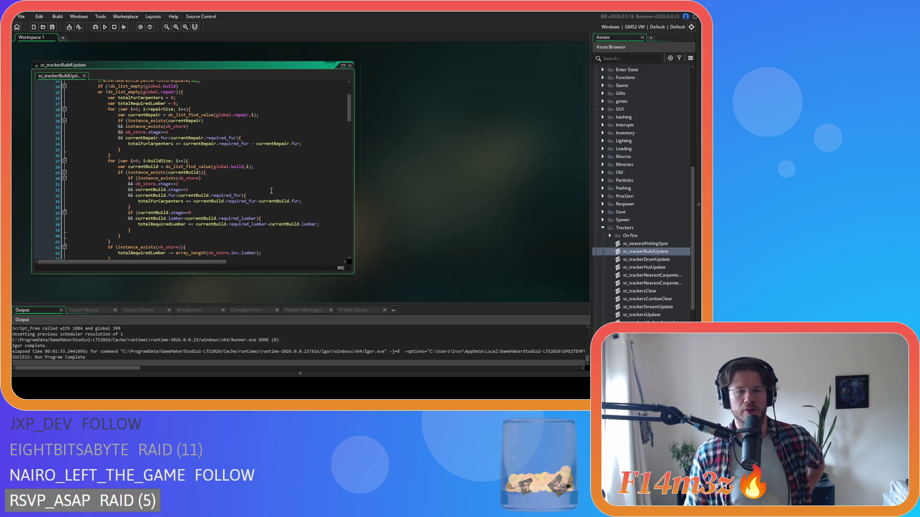
{"action": "scroll", "coordinate": [272, 191], "scroll_direction": "down", "scroll_amount": 11}
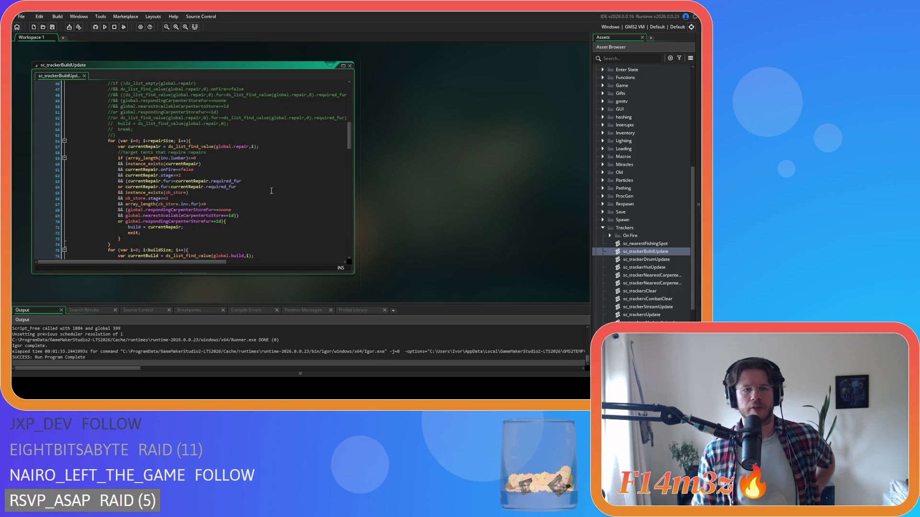
{"action": "scroll", "coordinate": [272, 191], "scroll_direction": "down", "scroll_amount": 1}
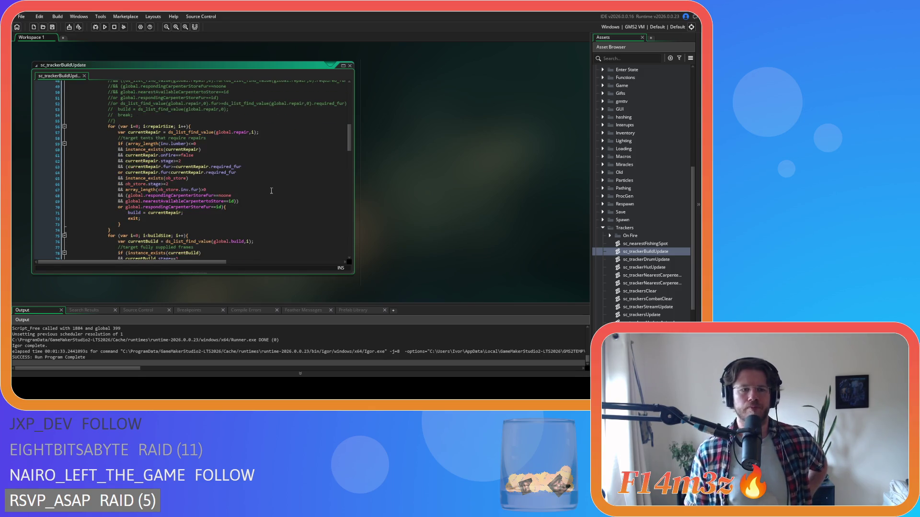
{"action": "scroll", "coordinate": [271, 191], "scroll_direction": "down", "scroll_amount": 3}
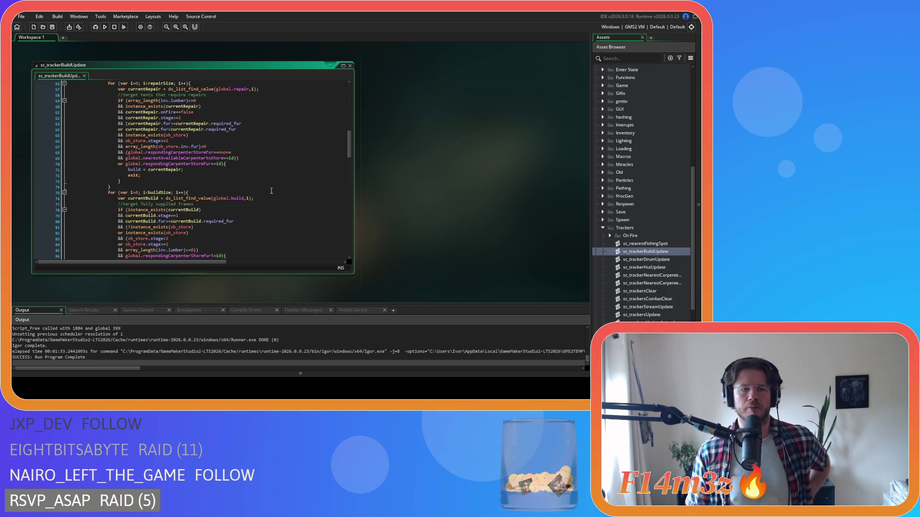
{"action": "scroll", "coordinate": [271, 191], "scroll_direction": "down", "scroll_amount": 3}
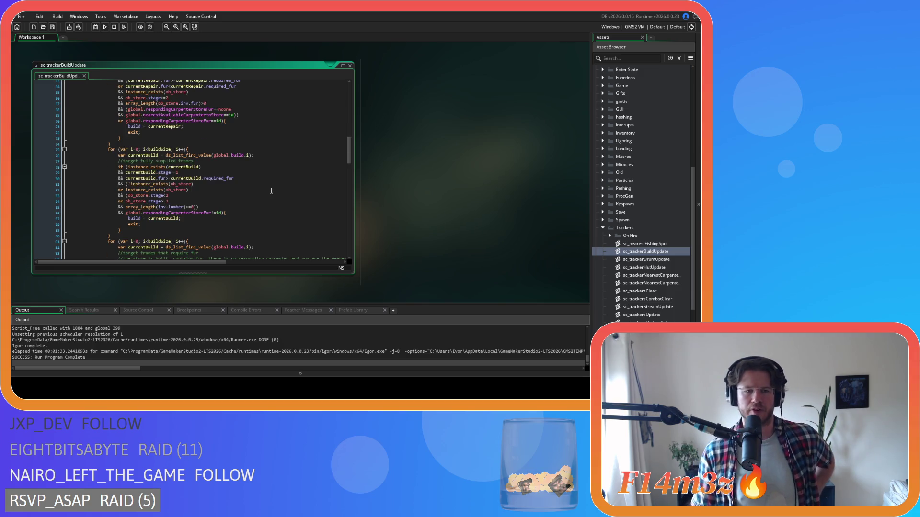
{"action": "scroll", "coordinate": [271, 191], "scroll_direction": "down", "scroll_amount": 3}
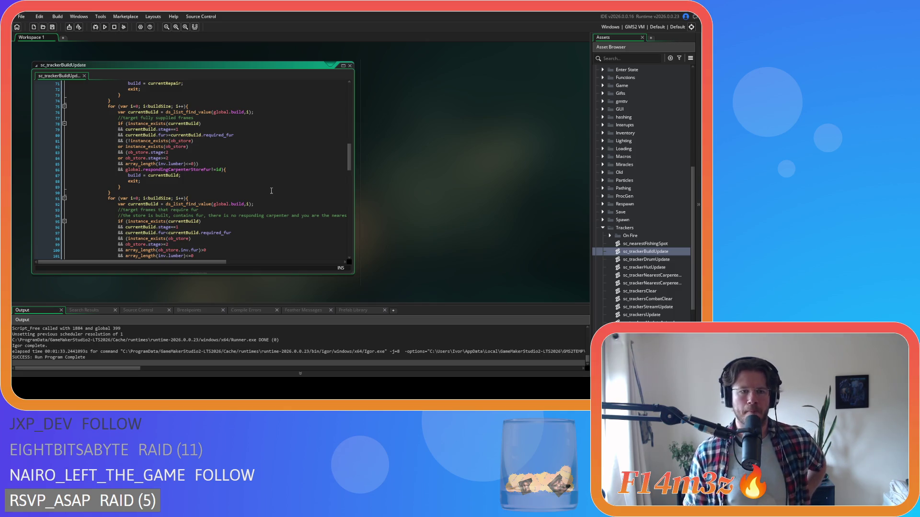
{"action": "scroll", "coordinate": [271, 192], "scroll_direction": "down", "scroll_amount": 3}
{"action": "scroll", "coordinate": [271, 191], "scroll_direction": "up", "scroll_amount": 3}
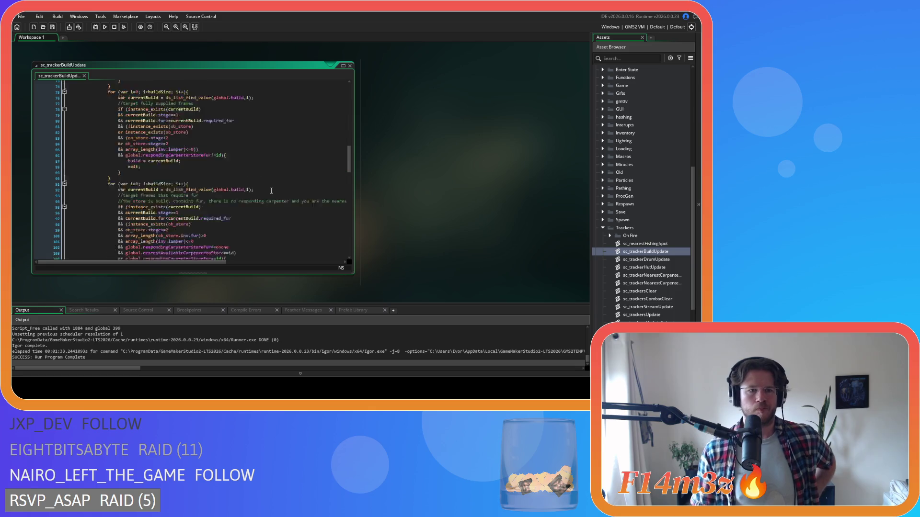
{"action": "scroll", "coordinate": [271, 191], "scroll_direction": "down", "scroll_amount": 3}
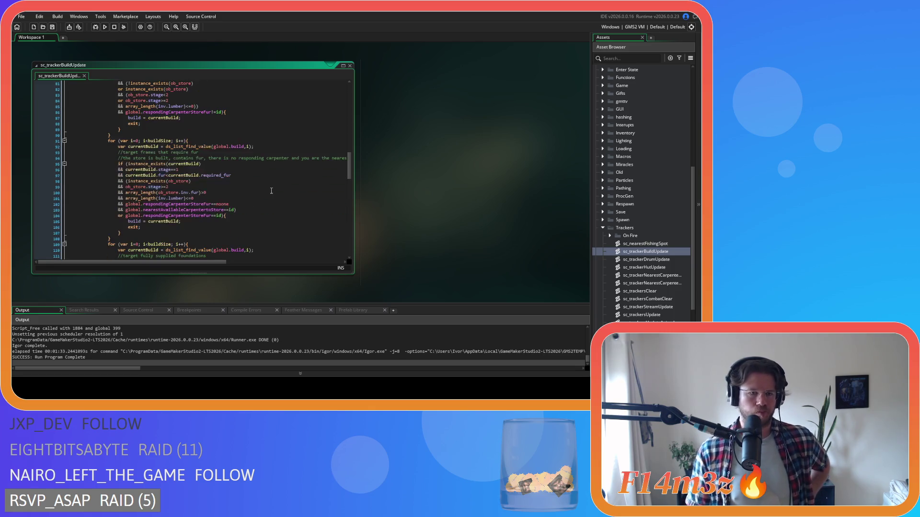
{"action": "scroll", "coordinate": [271, 191], "scroll_direction": "down", "scroll_amount": 5}
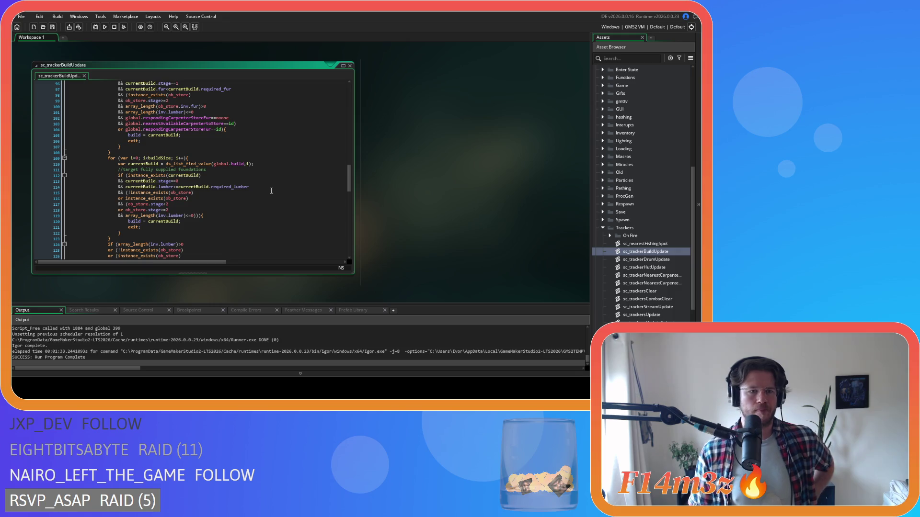
{"action": "scroll", "coordinate": [271, 191], "scroll_direction": "down", "scroll_amount": 3}
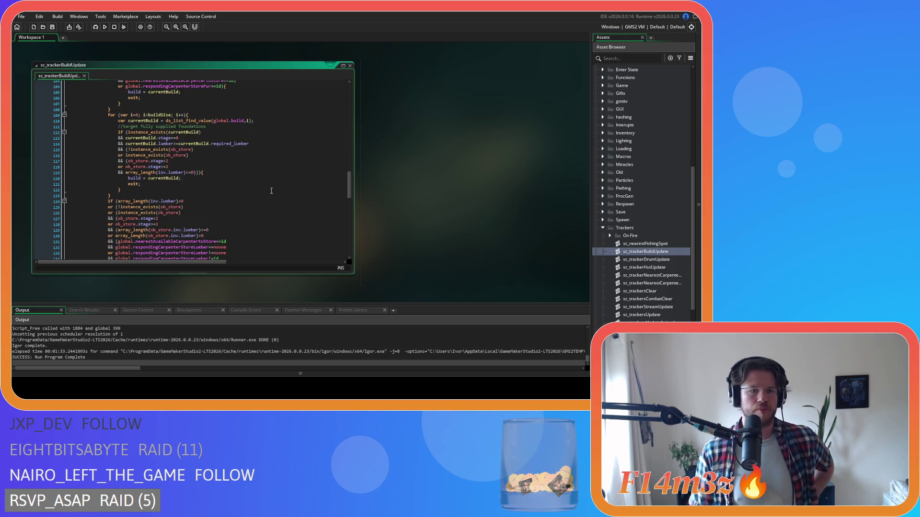
{"action": "scroll", "coordinate": [271, 192], "scroll_direction": "down", "scroll_amount": 4}
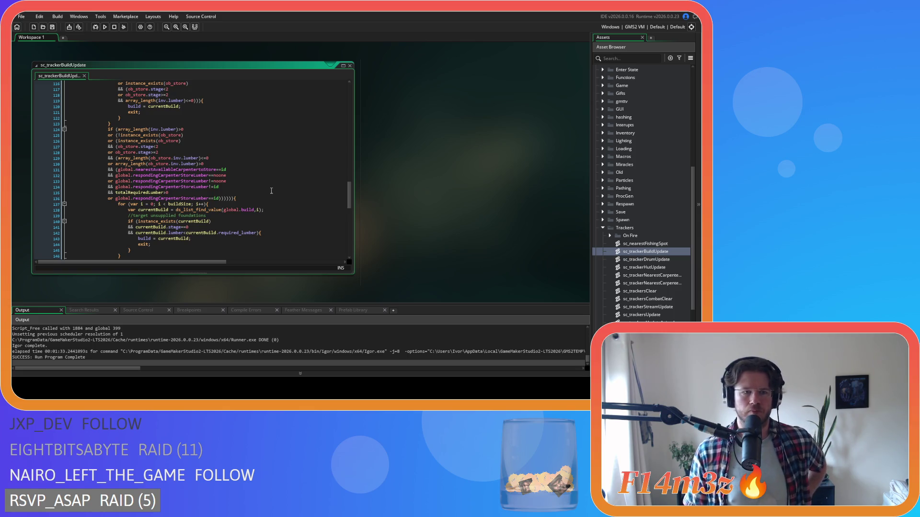
{"action": "scroll", "coordinate": [271, 191], "scroll_direction": "down", "scroll_amount": 2}
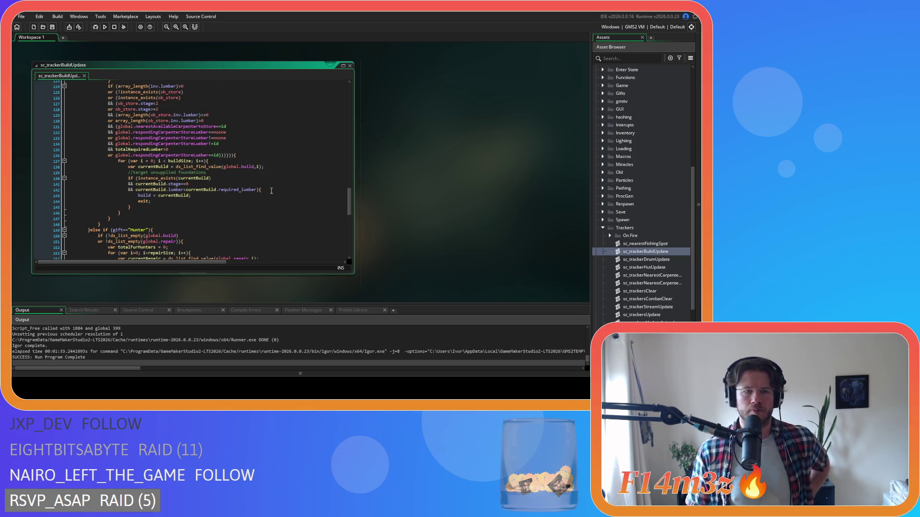
{"action": "scroll", "coordinate": [272, 192], "scroll_direction": "down", "scroll_amount": 1}
{"action": "scroll", "coordinate": [272, 191], "scroll_direction": "up", "scroll_amount": 5}
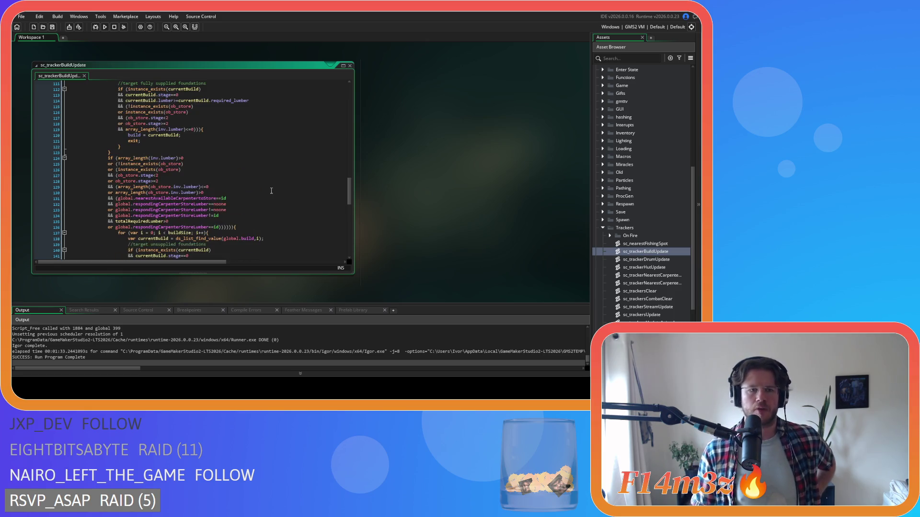
{"action": "scroll", "coordinate": [271, 192], "scroll_direction": "up", "scroll_amount": 3}
{"action": "scroll", "coordinate": [272, 191], "scroll_direction": "down", "scroll_amount": 6}
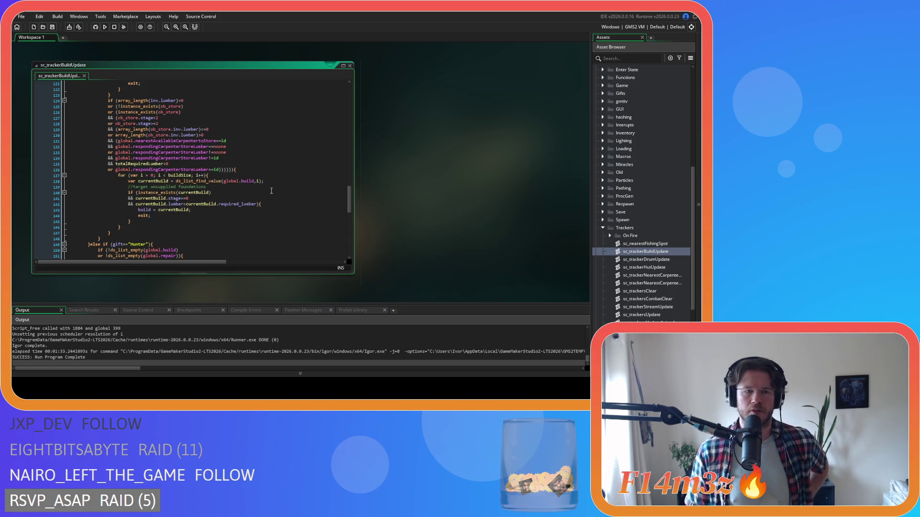
{"action": "scroll", "coordinate": [272, 191], "scroll_direction": "up", "scroll_amount": 2}
{"action": "scroll", "coordinate": [271, 191], "scroll_direction": "down", "scroll_amount": 1}
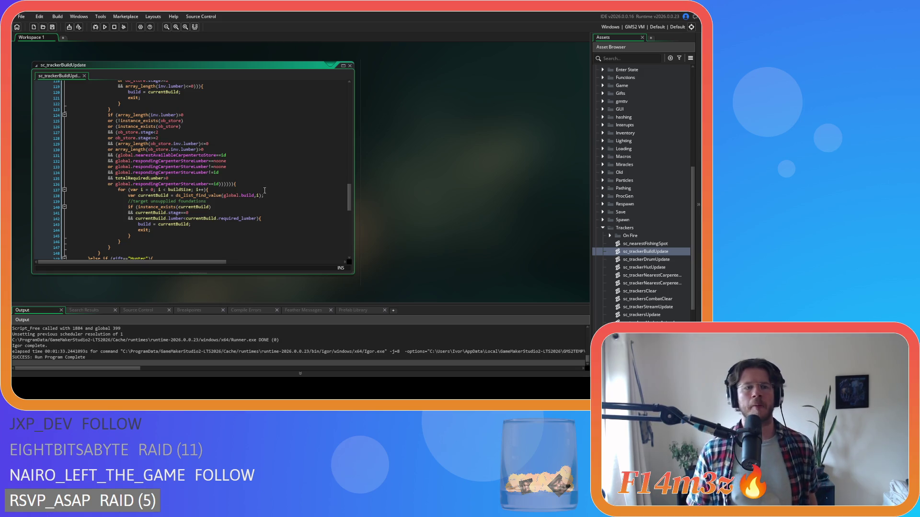
{"action": "scroll", "coordinate": [253, 186], "scroll_direction": "up", "scroll_amount": 1}
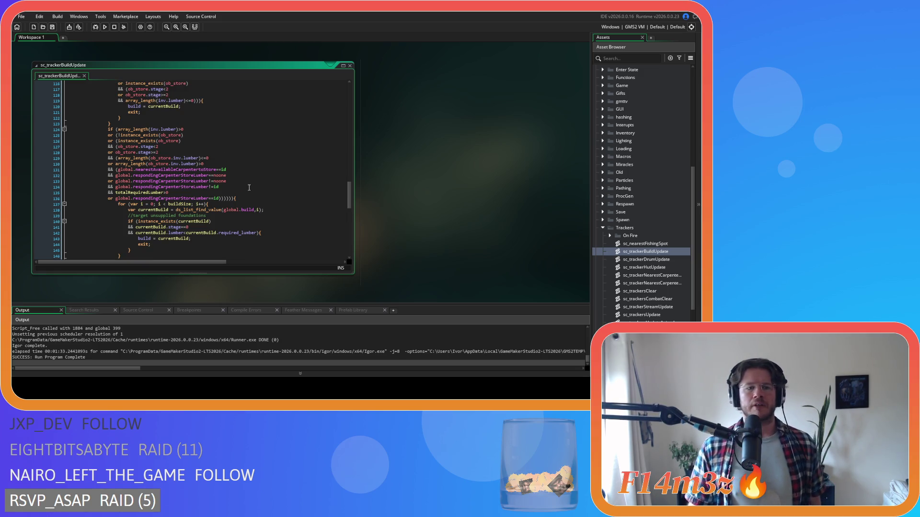
{"action": "scroll", "coordinate": [248, 188], "scroll_direction": "up", "scroll_amount": 3}
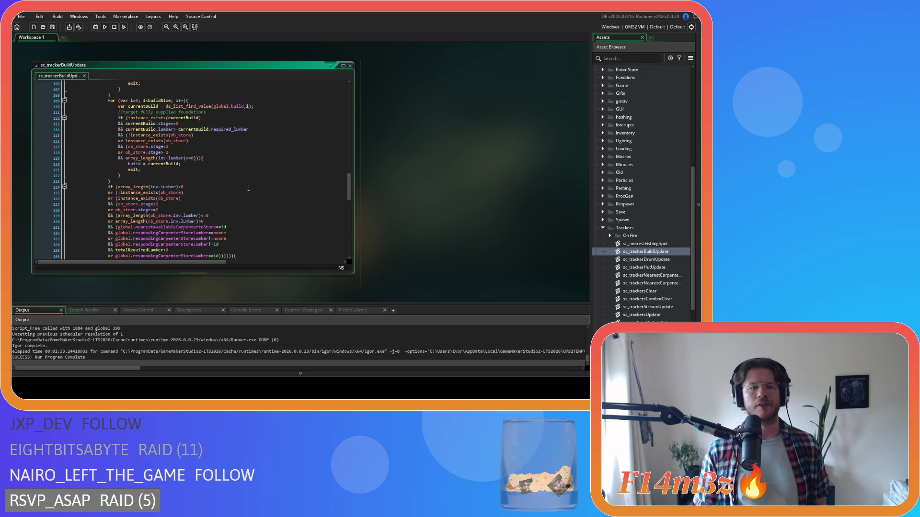
{"action": "scroll", "coordinate": [249, 188], "scroll_direction": "up", "scroll_amount": 14}
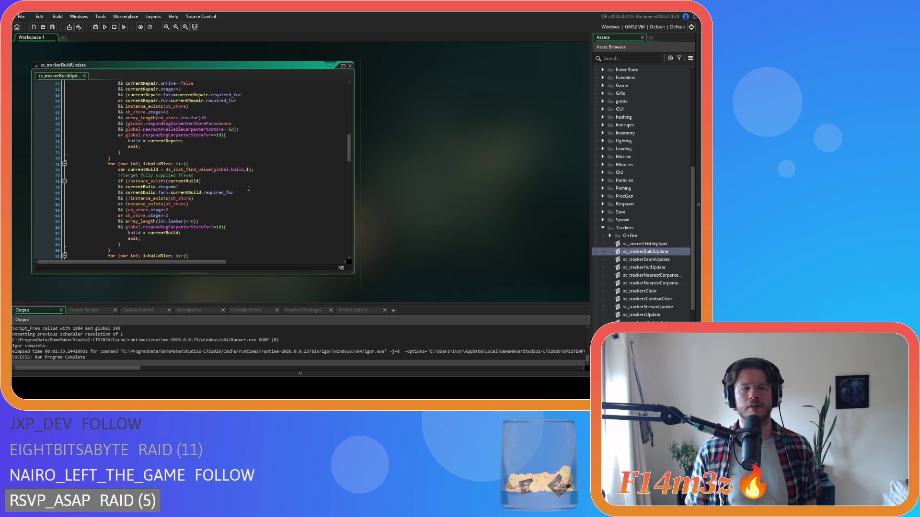
{"action": "scroll", "coordinate": [248, 187], "scroll_direction": "up", "scroll_amount": 9}
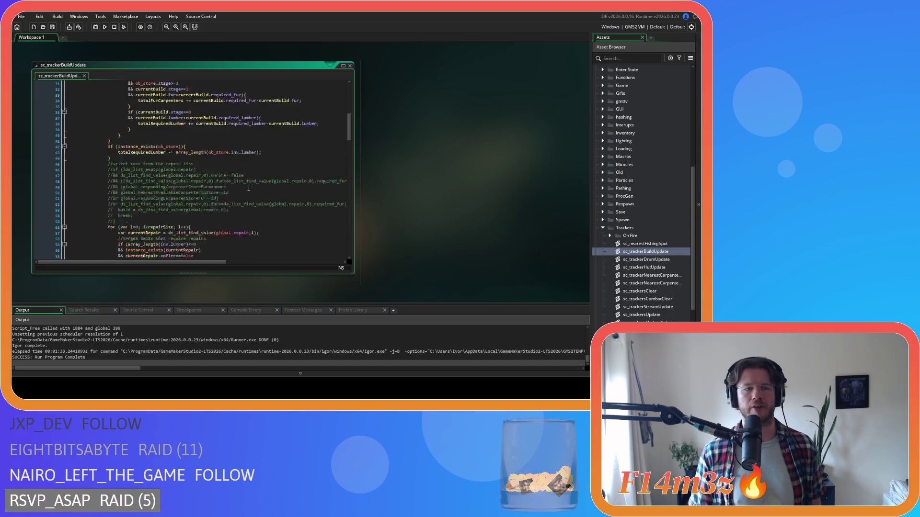
{"action": "scroll", "coordinate": [249, 187], "scroll_direction": "down", "scroll_amount": 6}
{"action": "left_click", "coordinate": [265, 170]}
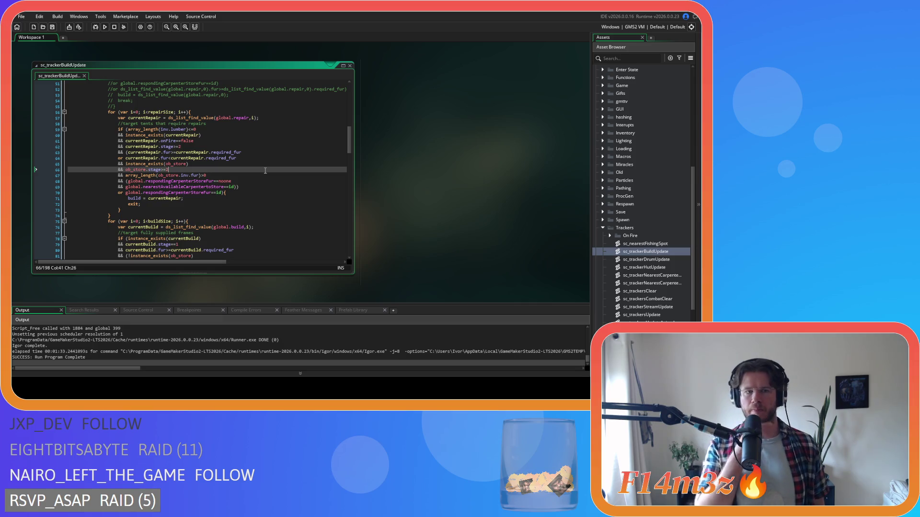
{"action": "scroll", "coordinate": [265, 170], "scroll_direction": "down", "scroll_amount": 3}
{"action": "scroll", "coordinate": [264, 171], "scroll_direction": "down", "scroll_amount": 2}
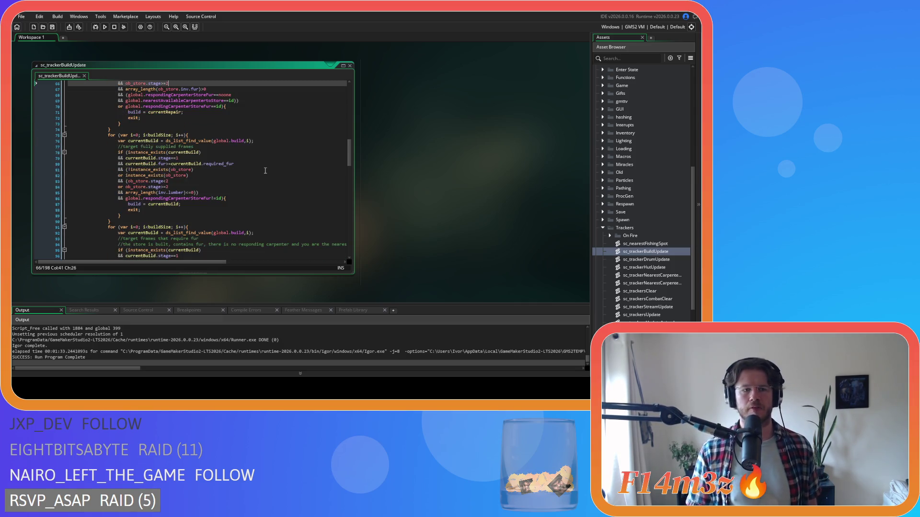
{"action": "scroll", "coordinate": [254, 170], "scroll_direction": "down", "scroll_amount": 2}
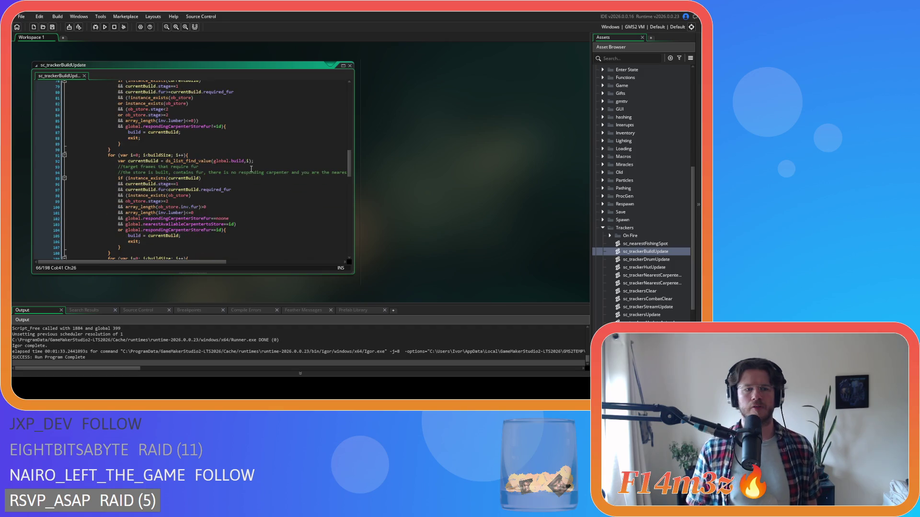
{"action": "scroll", "coordinate": [251, 169], "scroll_direction": "down", "scroll_amount": 3}
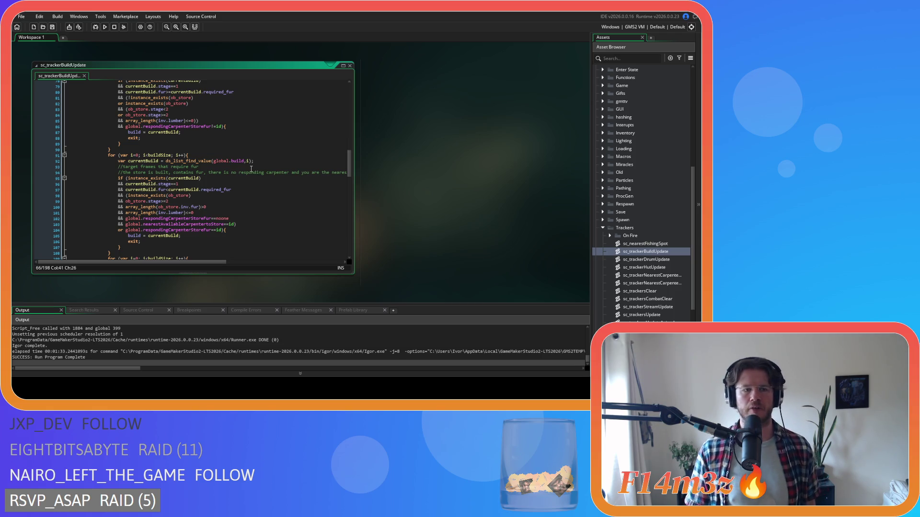
{"action": "scroll", "coordinate": [243, 196], "scroll_direction": "down", "scroll_amount": 5}
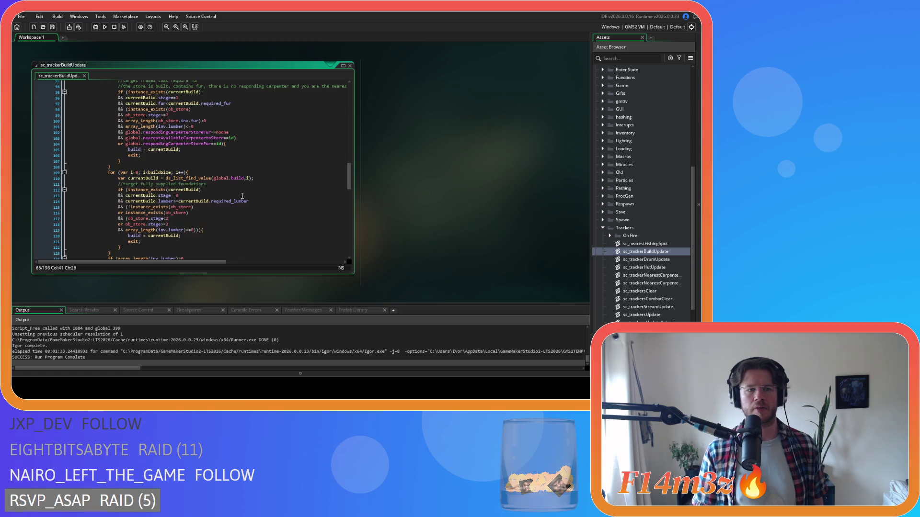
{"action": "scroll", "coordinate": [242, 196], "scroll_direction": "down", "scroll_amount": 3}
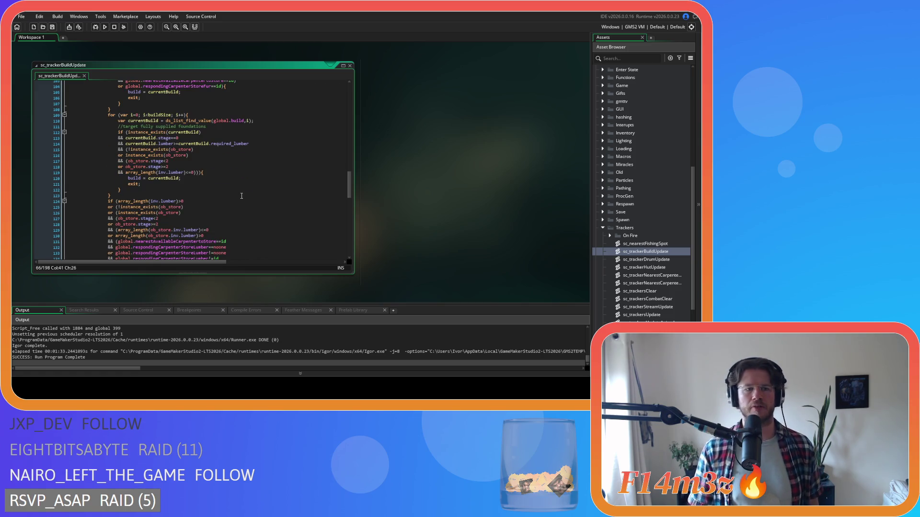
{"action": "scroll", "coordinate": [241, 196], "scroll_direction": "down", "scroll_amount": 6}
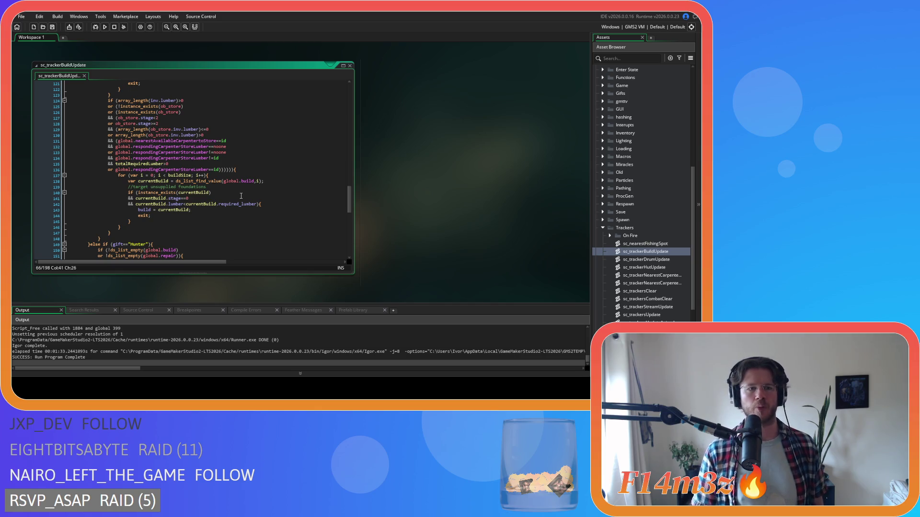
- Review the carpenter conditions targeting fully supplied stage-0 foundations around lines 96–125
{"action": "mouse_move", "coordinate": [140, 151]}
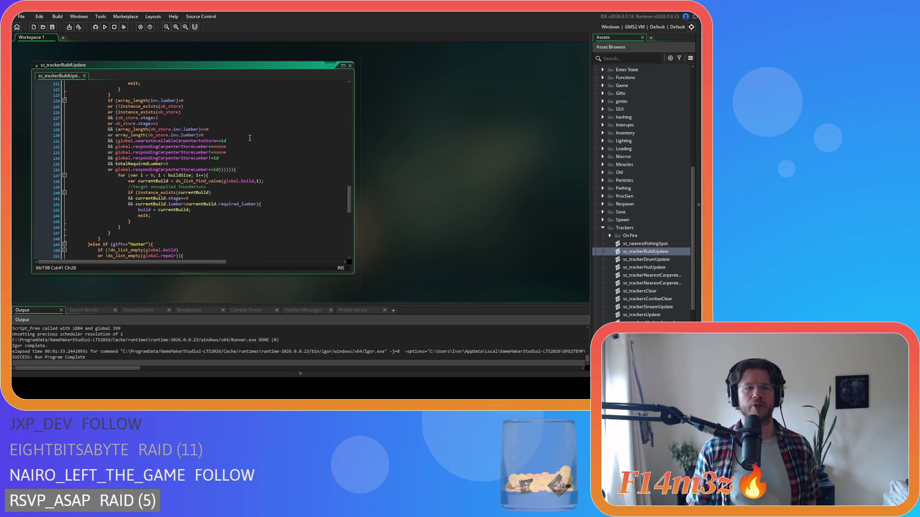
{"action": "scroll", "coordinate": [250, 138], "scroll_direction": "up", "scroll_amount": 8}
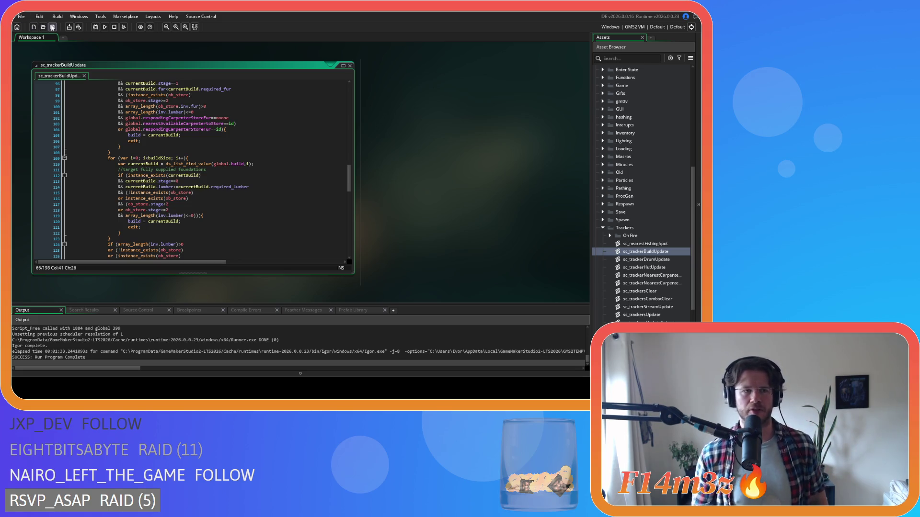
{"action": "right_click", "coordinate": [500, 131]}
- Close all editor windows with Windows > Close All and collapse the On Fire, Trackers and Scripts folders
{"action": "mouse_move", "coordinate": [508, 143]}
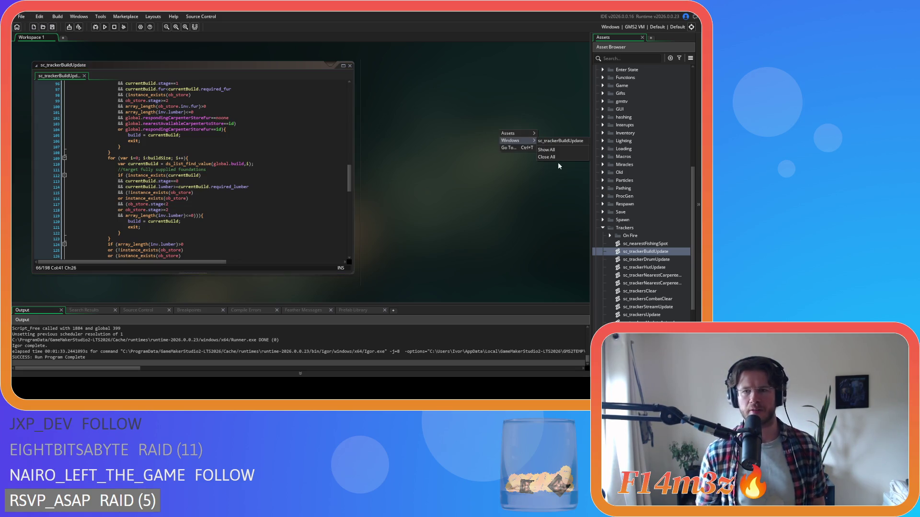
{"action": "left_click", "coordinate": [557, 161]}
{"action": "left_click", "coordinate": [610, 235]}
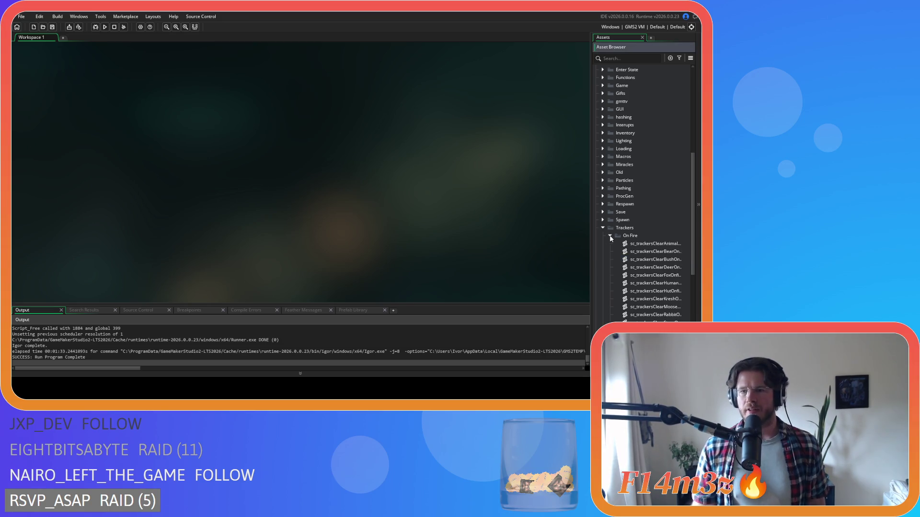
{"action": "left_click", "coordinate": [610, 236]}
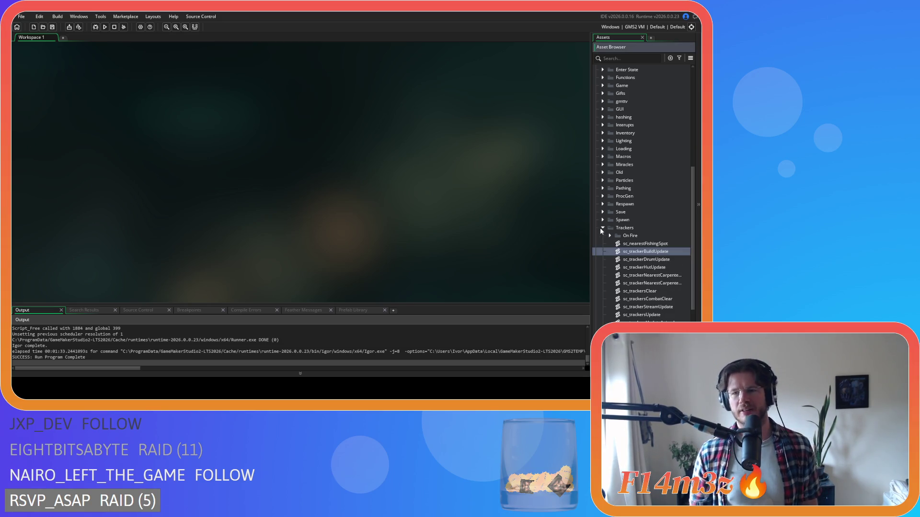
{"action": "left_click", "coordinate": [603, 228]}
{"action": "scroll", "coordinate": [618, 219], "scroll_direction": "up", "scroll_amount": 5}
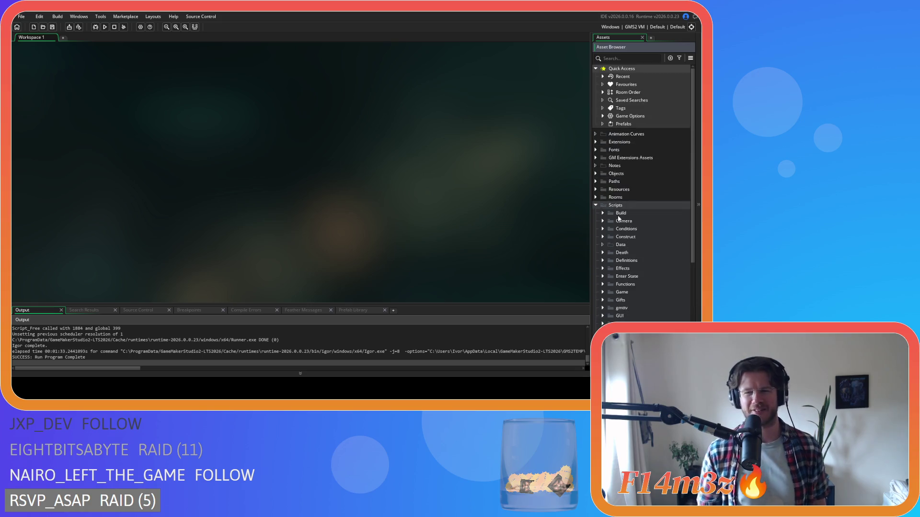
{"action": "left_click", "coordinate": [595, 205]}
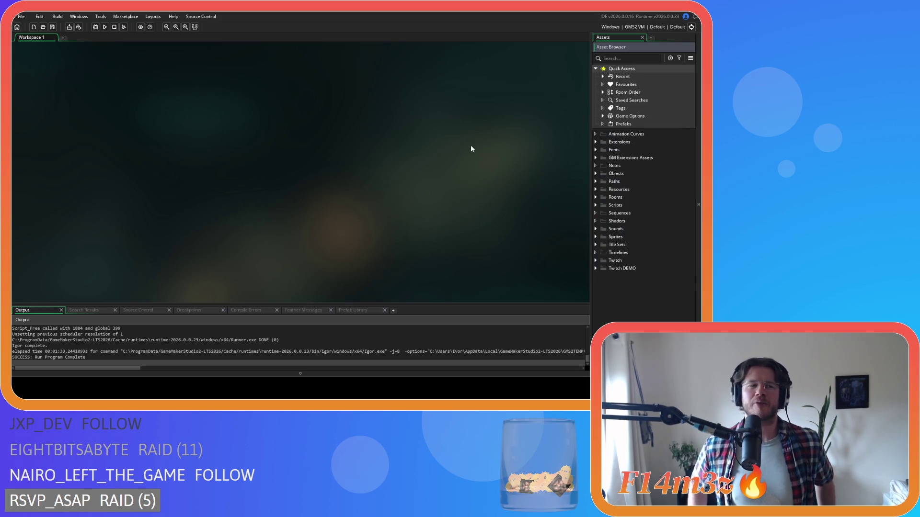